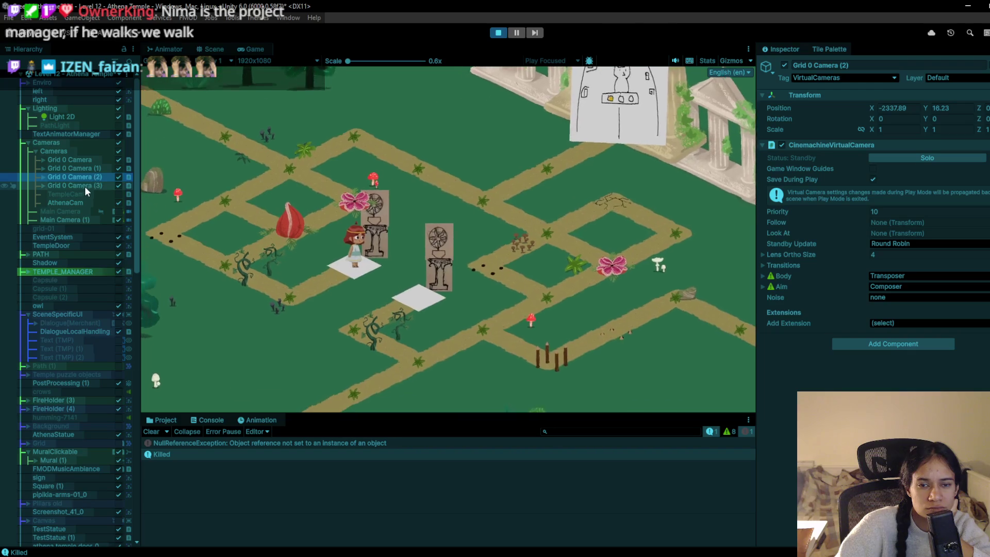
- Select TempleCam and set its Lens Ortho Size to 4
{"action": "left_click", "coordinate": [88, 202]}
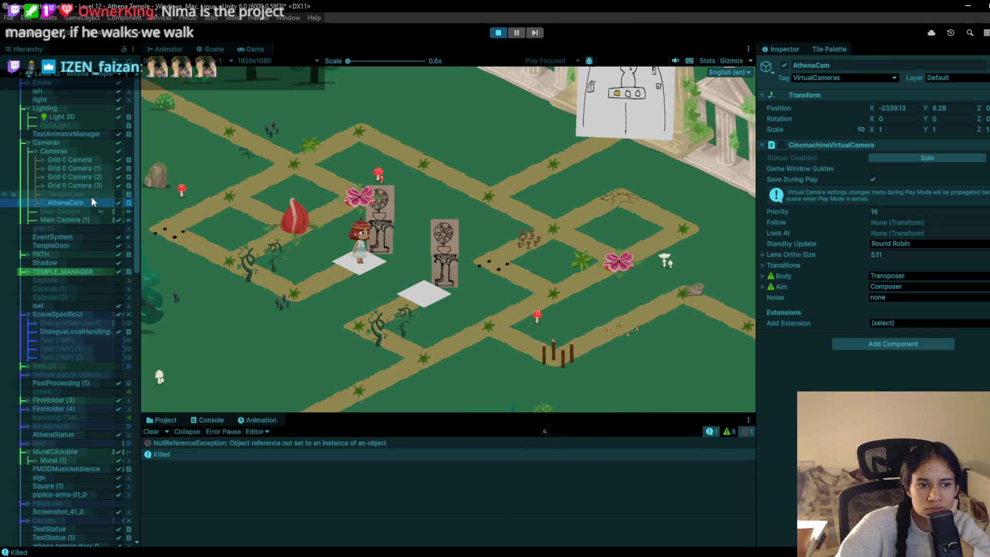
{"action": "left_click", "coordinate": [66, 193]}
{"action": "left_click", "coordinate": [895, 255]}
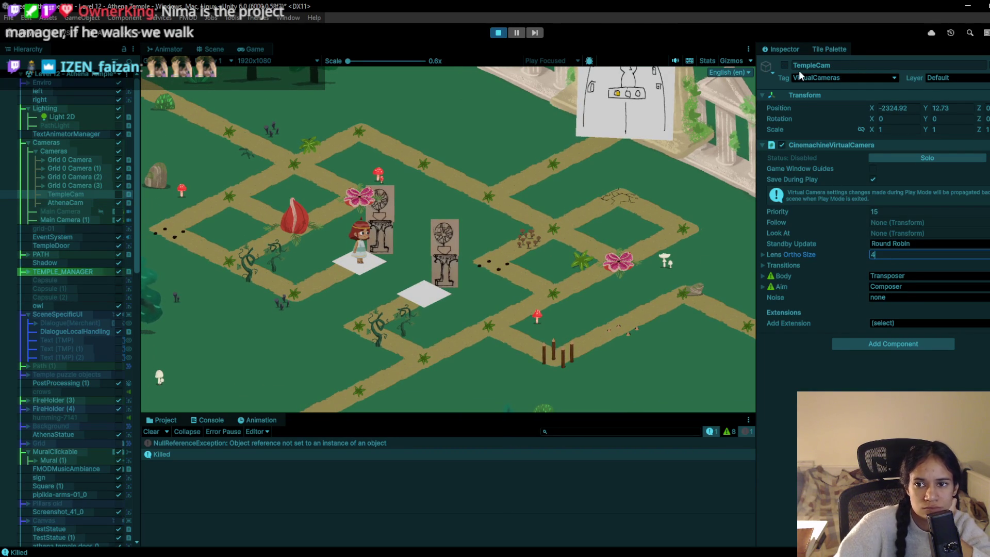
- Toggle TempleCam's enable checkbox on and off again, then stop Play Mode
{"action": "left_click", "coordinate": [787, 63]}
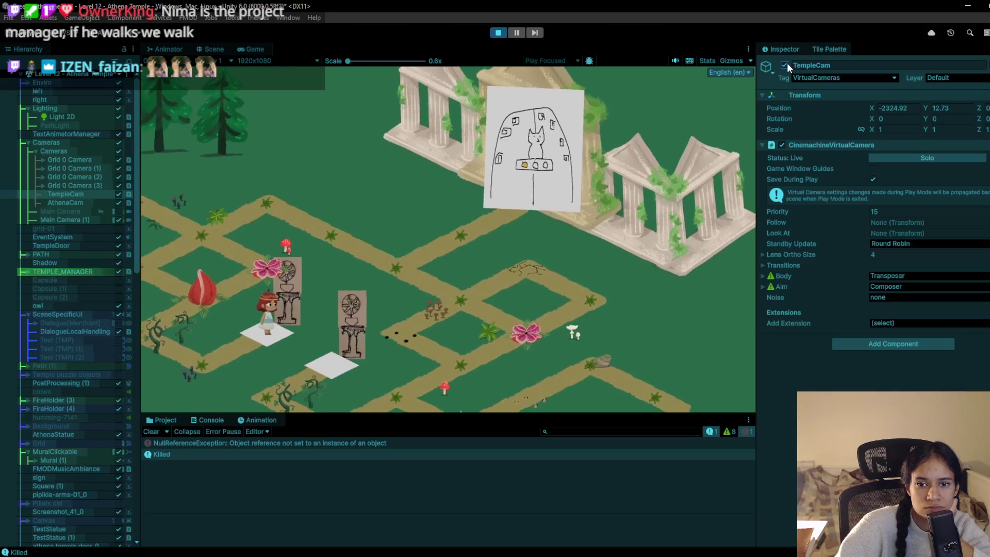
{"action": "left_click", "coordinate": [787, 63]}
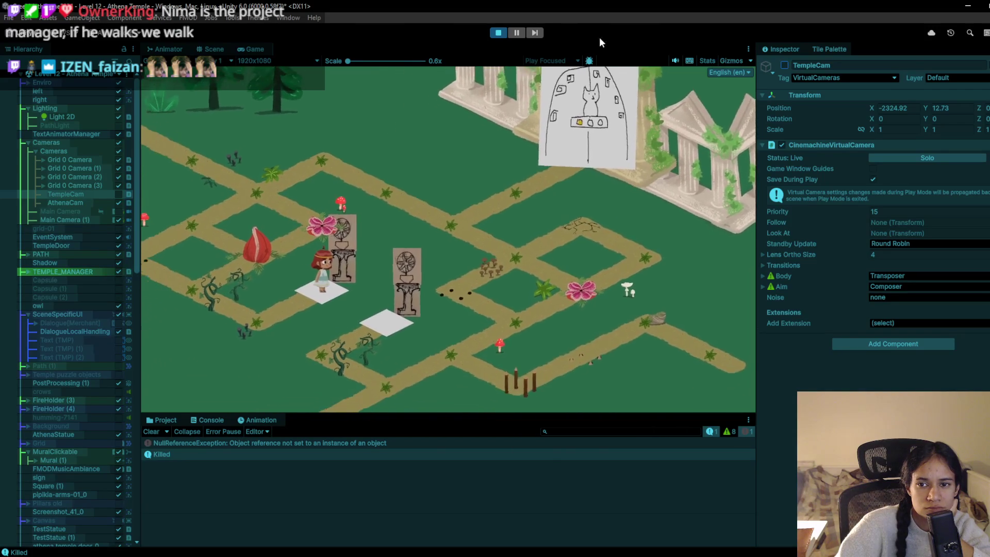
{"action": "left_click", "coordinate": [497, 34]}
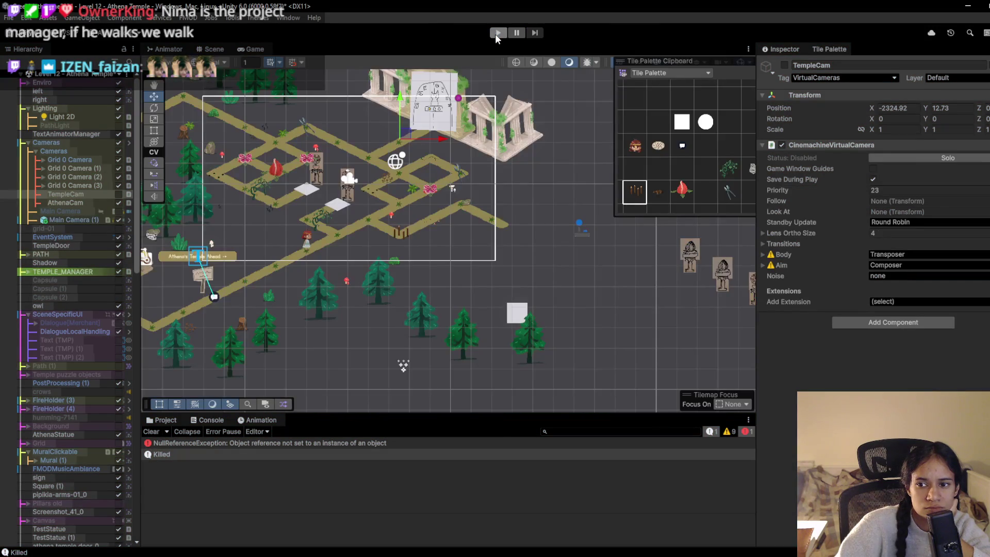
- Set TempleCam's Priority to 15 and start a play-test
{"action": "left_click", "coordinate": [895, 191]}
{"action": "type", "text": "23"}
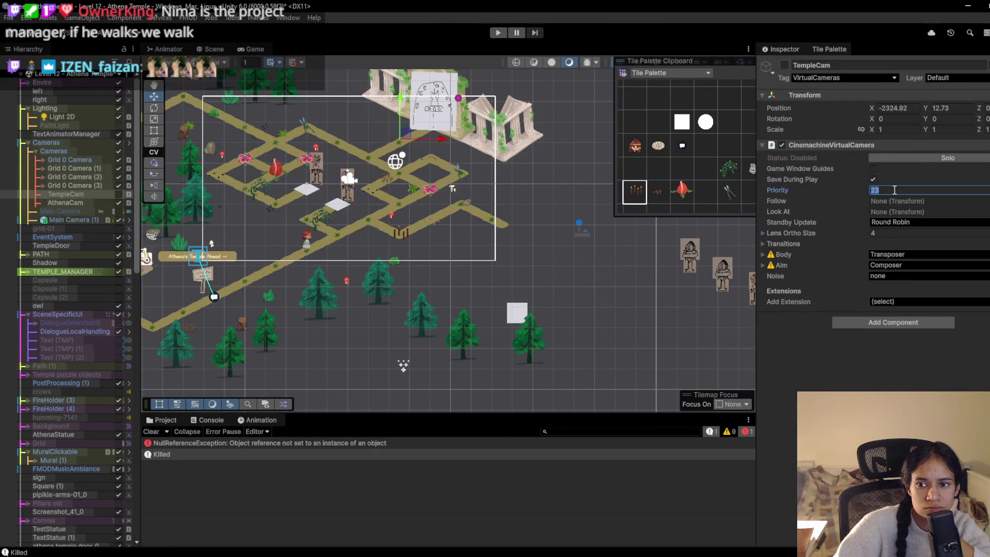
{"action": "type", "text": "15"}
{"action": "key", "text": "ctrl+p"}
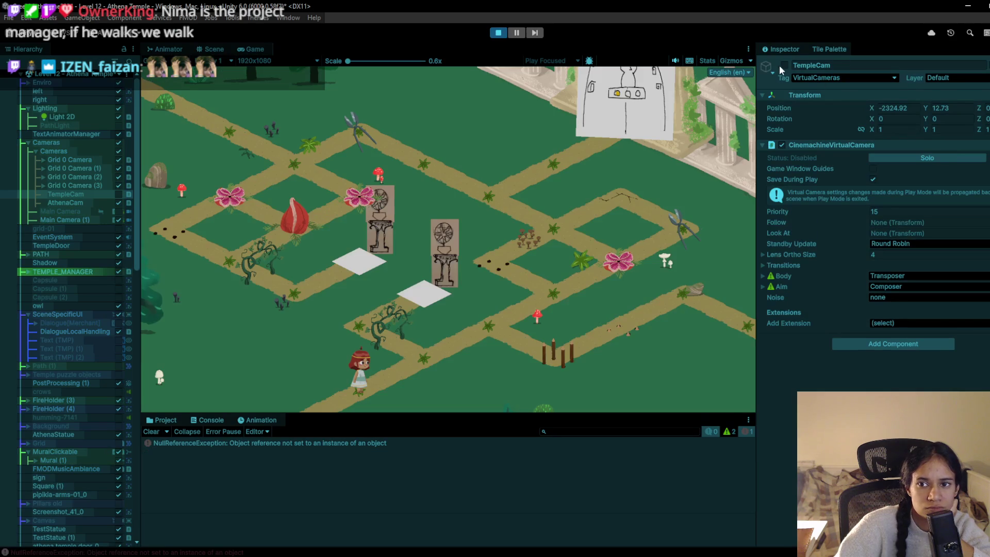
{"action": "left_click", "coordinate": [784, 66]}
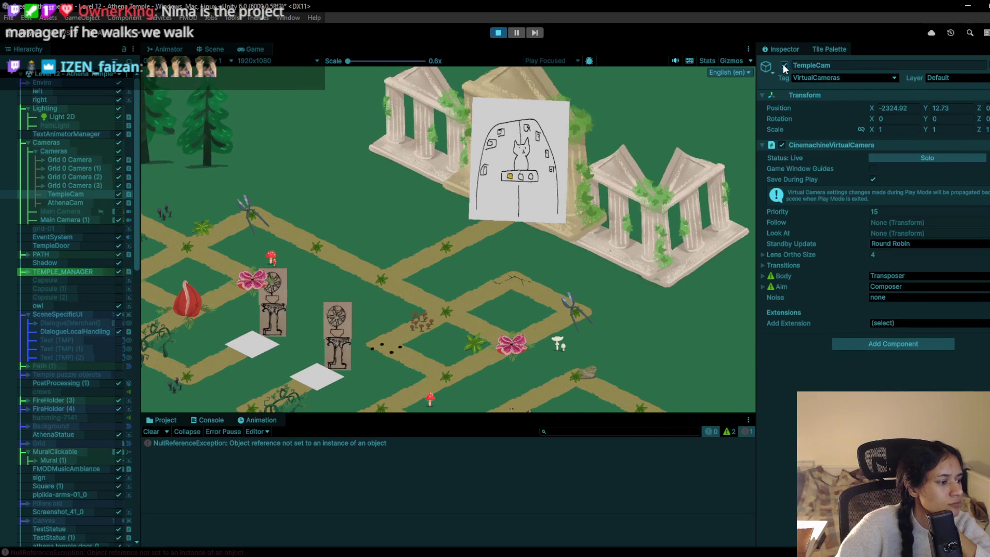
- Switch TempleCam off, back on, then off again during play
{"action": "left_click", "coordinate": [785, 66]}
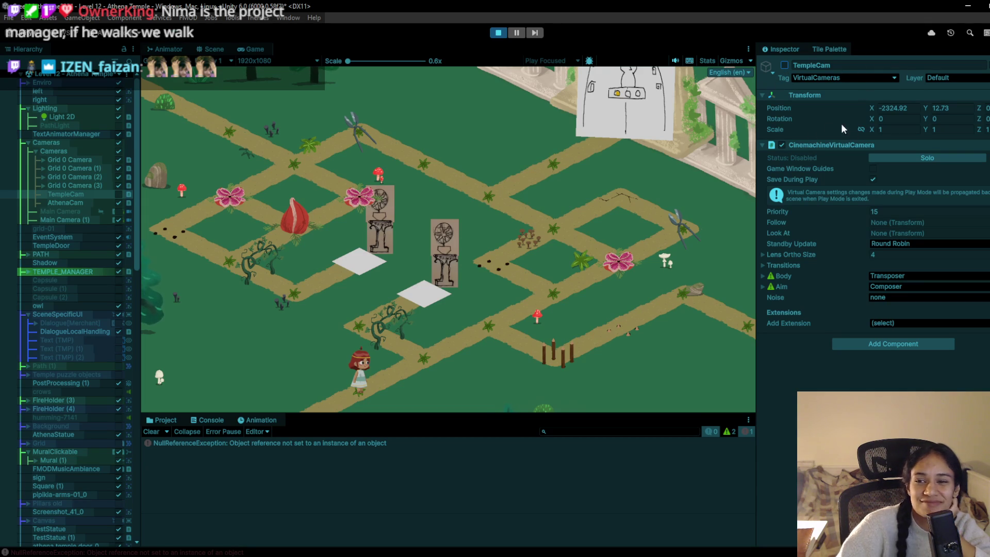
{"action": "left_click", "coordinate": [785, 65]}
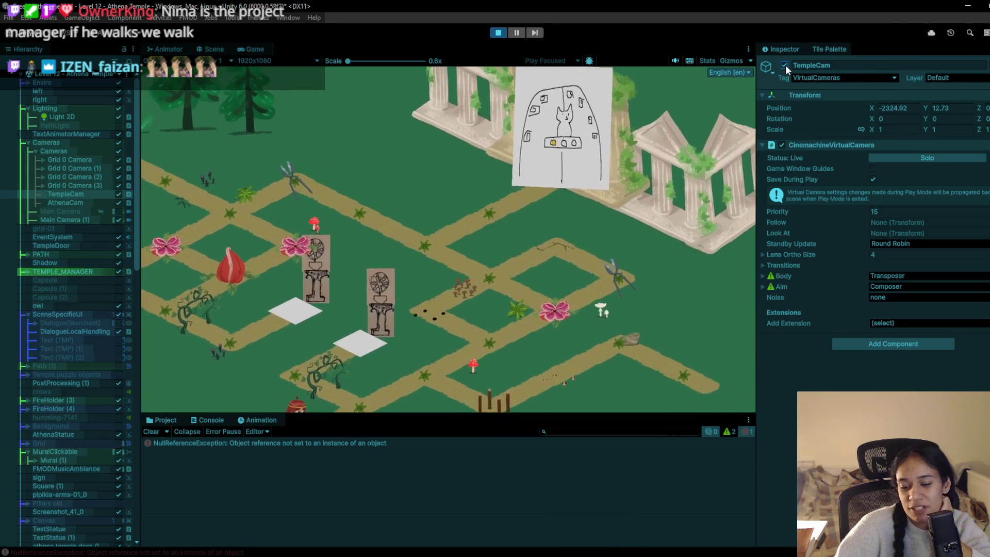
{"action": "left_click", "coordinate": [785, 65]}
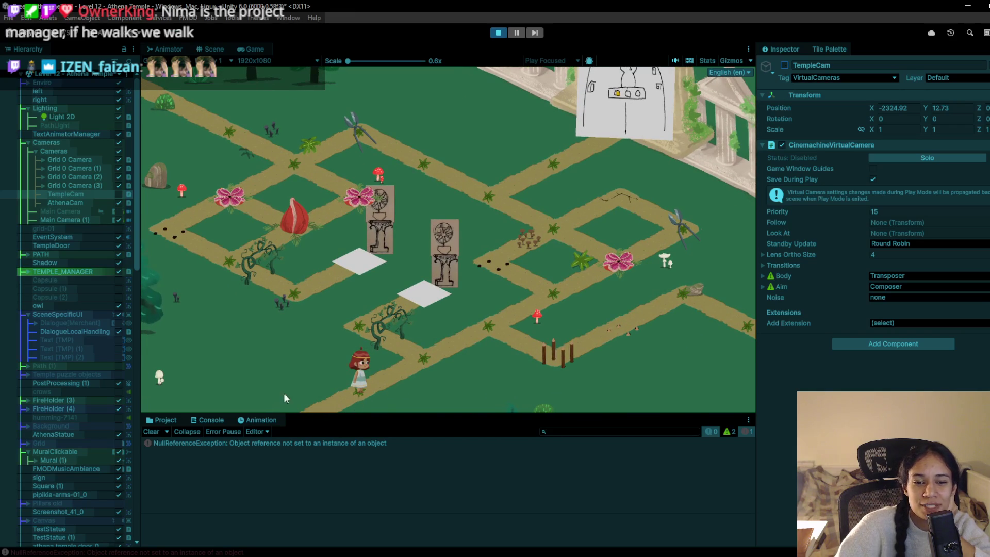
- Walk the character up the path to collect the shears and reach the cracked tiles, then stop playing
{"action": "left_click", "coordinate": [522, 279]}
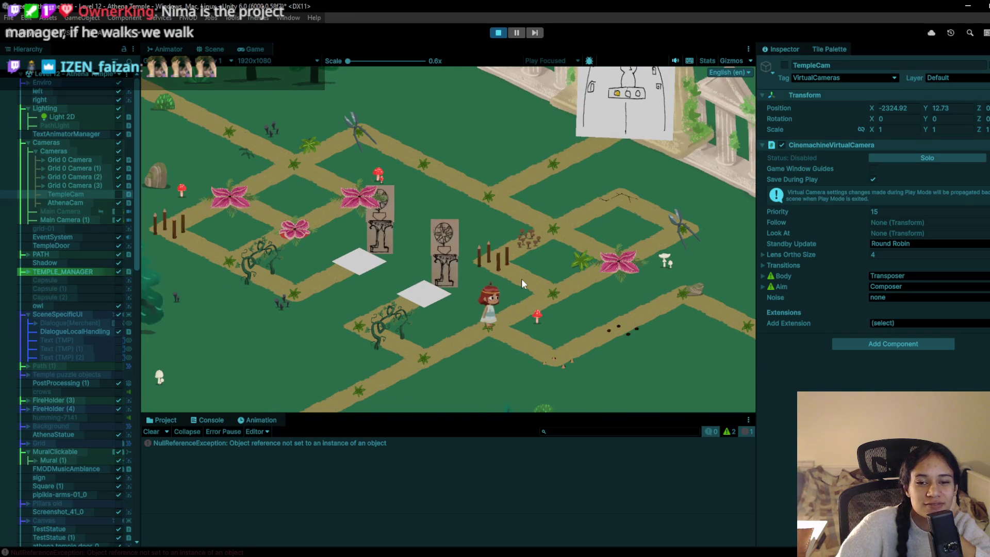
{"action": "left_click", "coordinate": [550, 228]}
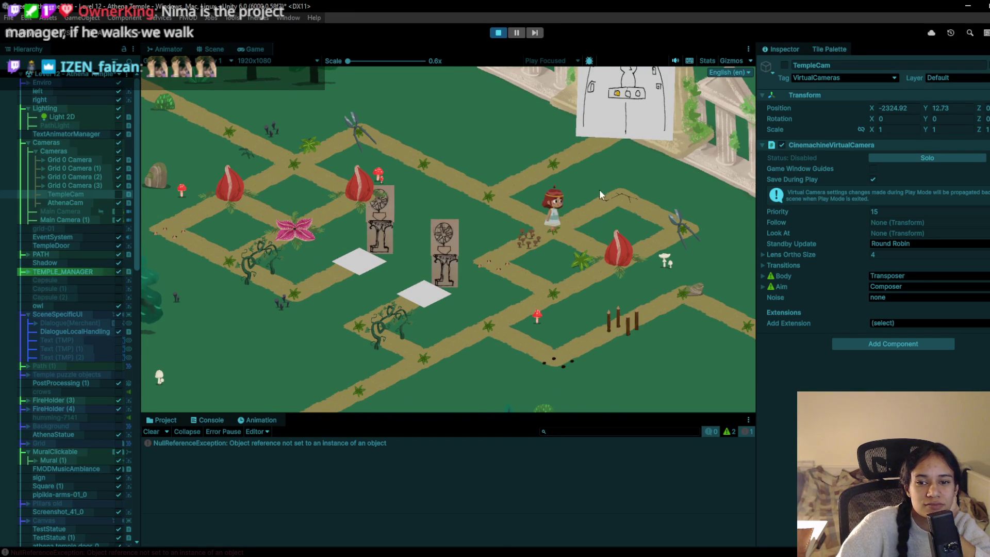
{"action": "left_click", "coordinate": [645, 204]}
{"action": "left_click", "coordinate": [681, 234]}
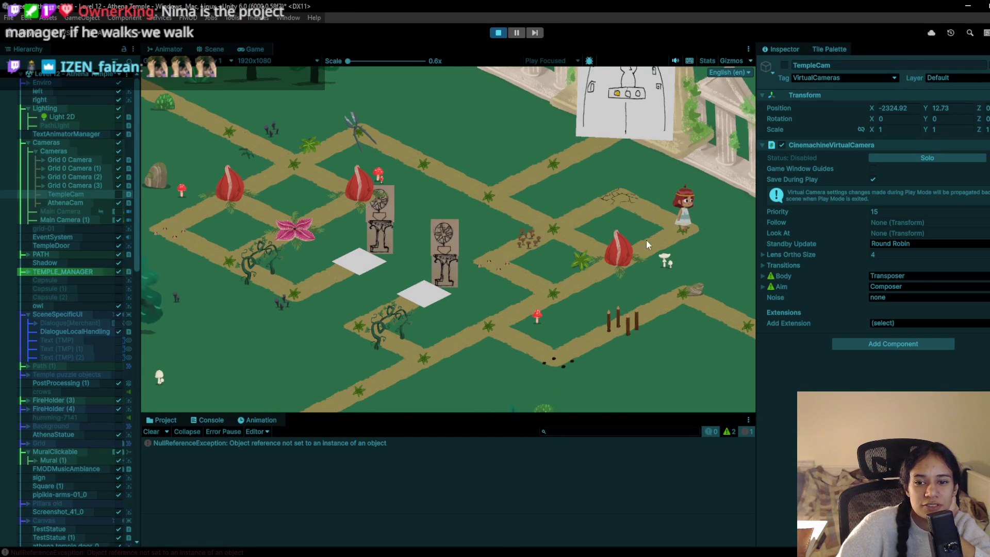
{"action": "left_click", "coordinate": [616, 204]}
{"action": "left_click", "coordinate": [496, 33]}
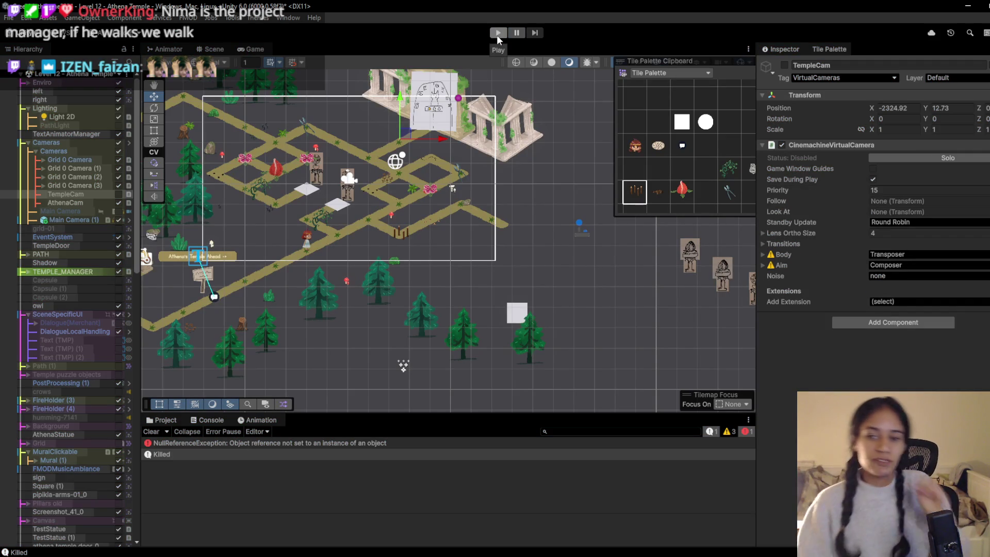
- Start a new play-test, walk up the diagonal path to the upper-left junction, then select Grid 0 Camera (2)
{"action": "mouse_move", "coordinate": [327, 74]}
{"action": "left_mouse_down"}
{"action": "mouse_move", "coordinate": [410, 114]}
{"action": "mouse_move", "coordinate": [485, 121]}
{"action": "left_mouse_up"}
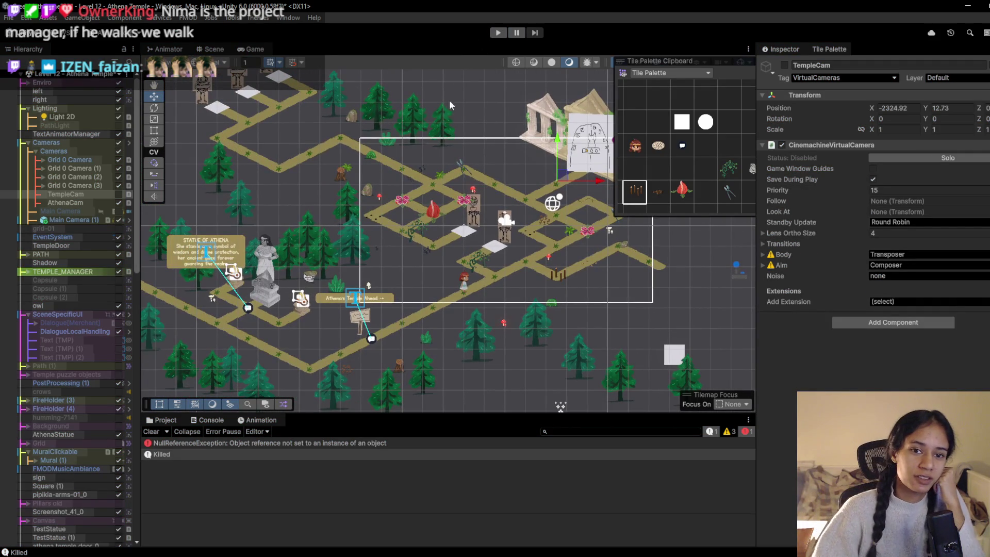
{"action": "left_click", "coordinate": [498, 34]}
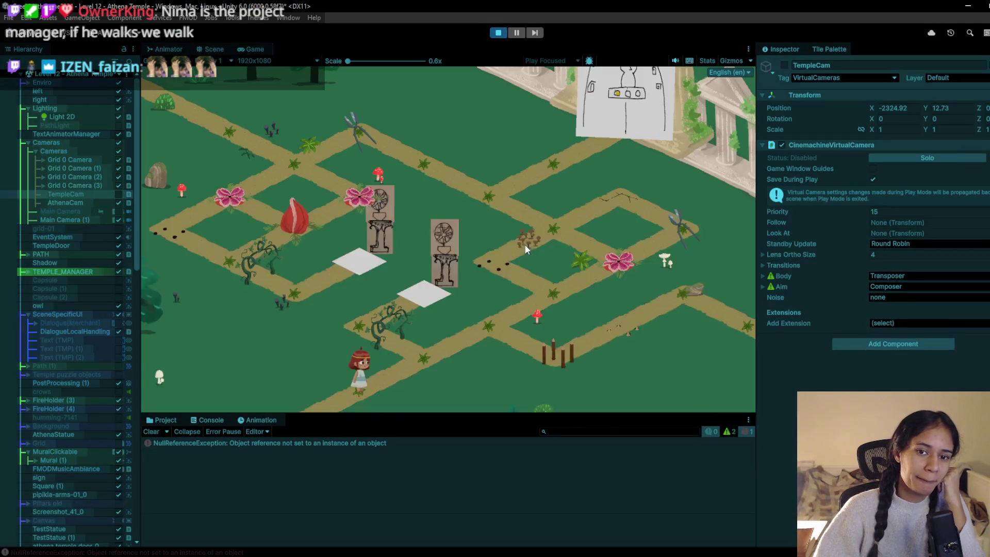
{"action": "left_click", "coordinate": [549, 280]}
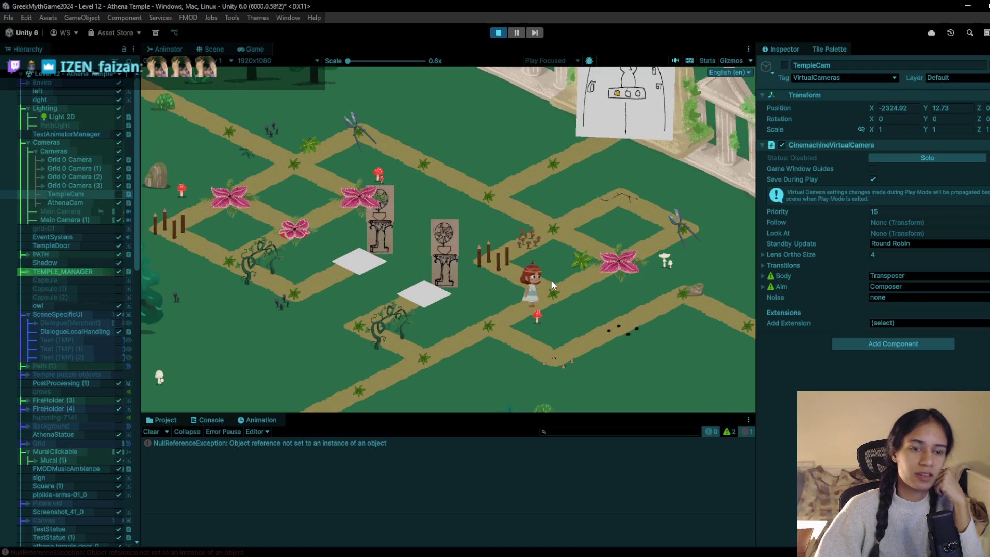
{"action": "left_click", "coordinate": [539, 219]}
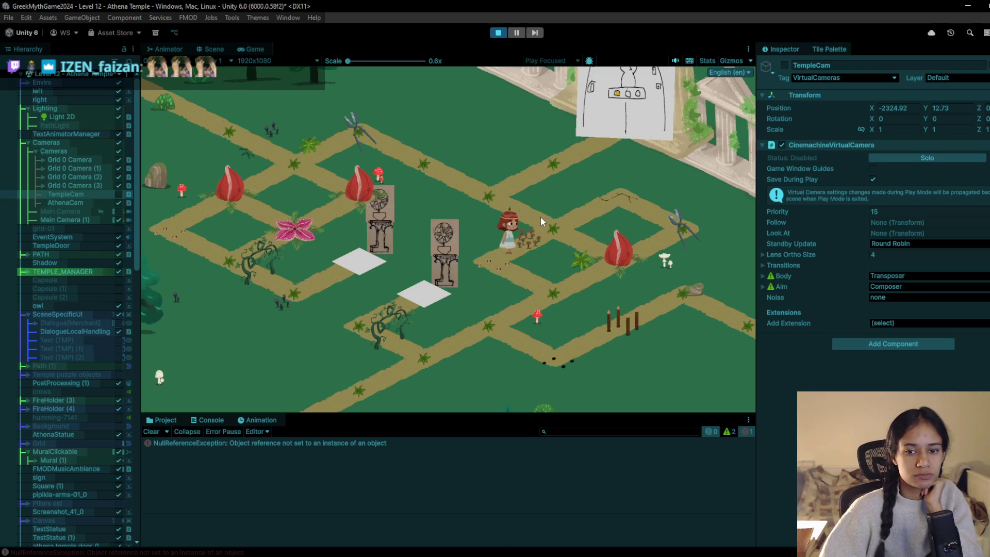
{"action": "left_click", "coordinate": [411, 167]}
{"action": "left_click", "coordinate": [376, 147]}
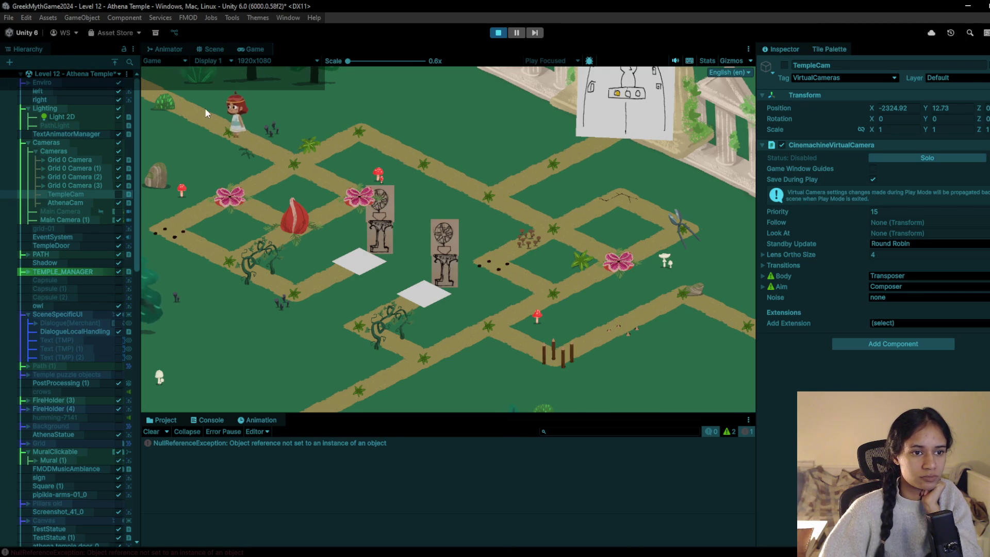
{"action": "left_click", "coordinate": [87, 177]}
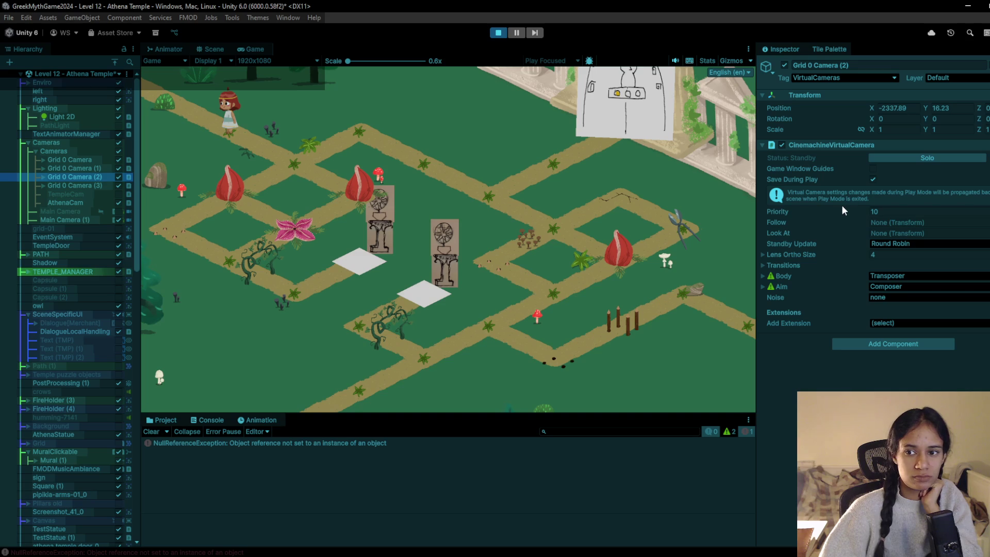
- Raise Grid 0 Camera (2)'s priority to 19 and walk onto the left and top white tiles
{"action": "left_click_drag", "start_coordinate": [842, 206], "coordinate": [844, 209]}
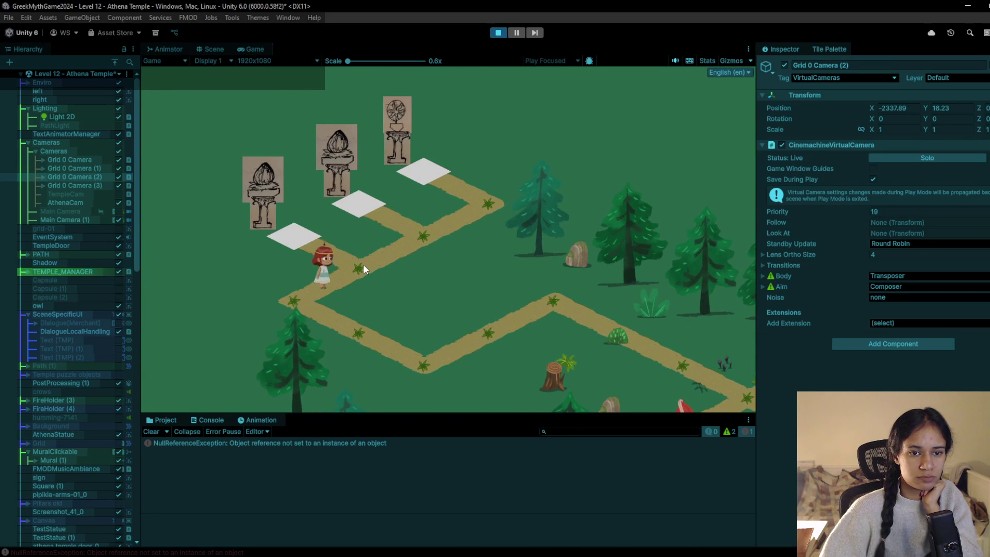
{"action": "left_click", "coordinate": [415, 240]}
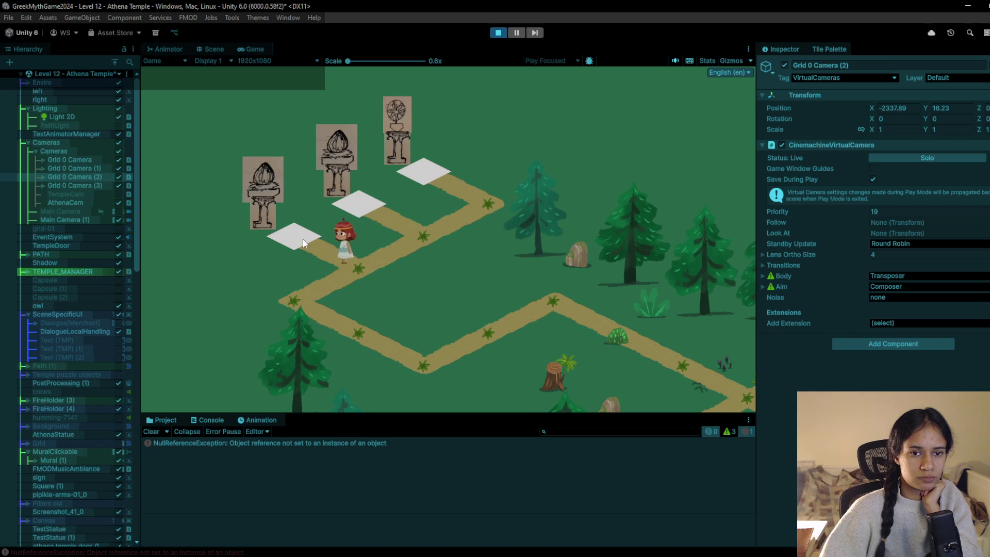
{"action": "left_click", "coordinate": [404, 240]}
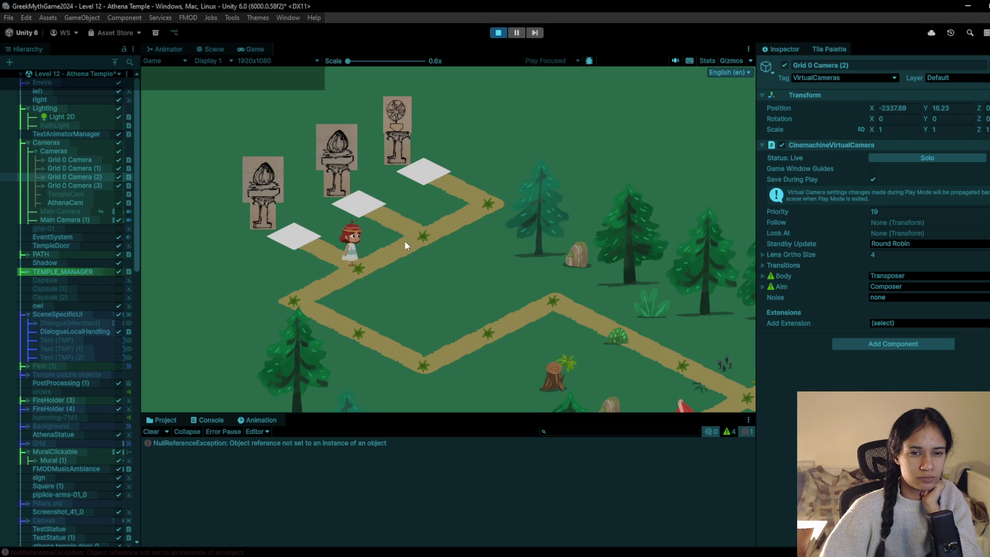
{"action": "left_click", "coordinate": [488, 209]}
{"action": "left_click", "coordinate": [440, 188]}
- Walk the character around the lower path corners to the right edge, then disable Grid 0 Camera (2)
{"action": "left_click", "coordinate": [500, 203]}
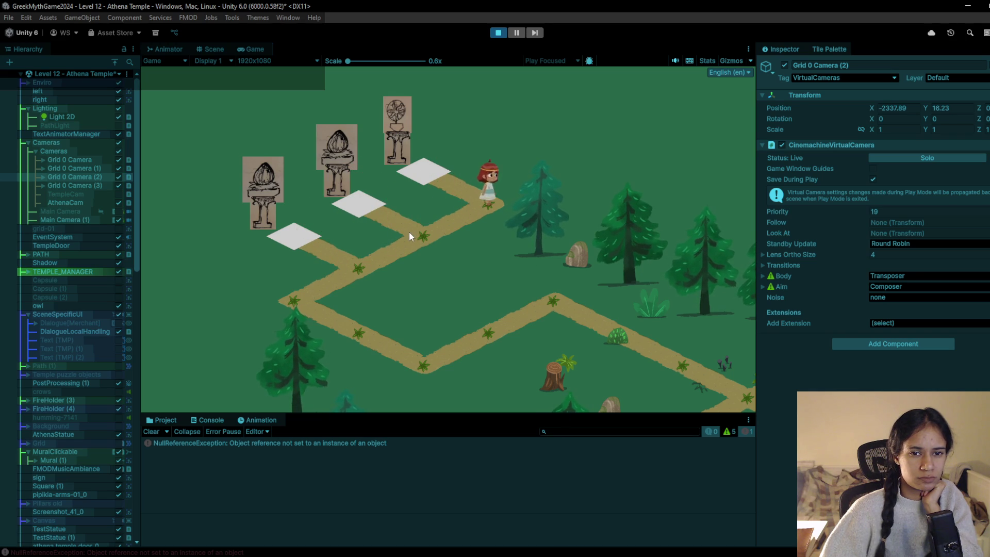
{"action": "left_click", "coordinate": [410, 236]}
{"action": "left_click", "coordinate": [307, 301]}
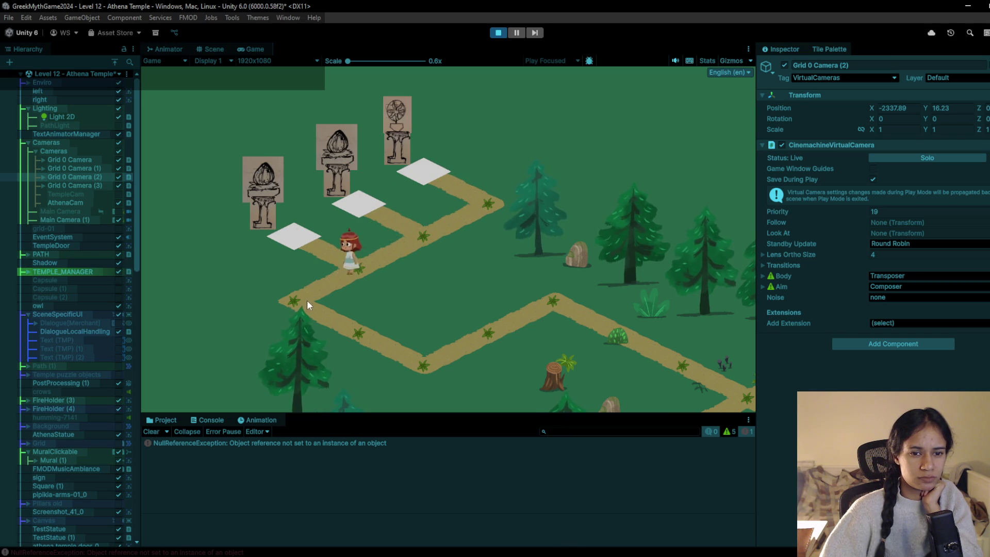
{"action": "left_click", "coordinate": [370, 329]}
{"action": "left_click", "coordinate": [423, 372]}
{"action": "left_click", "coordinate": [565, 290]}
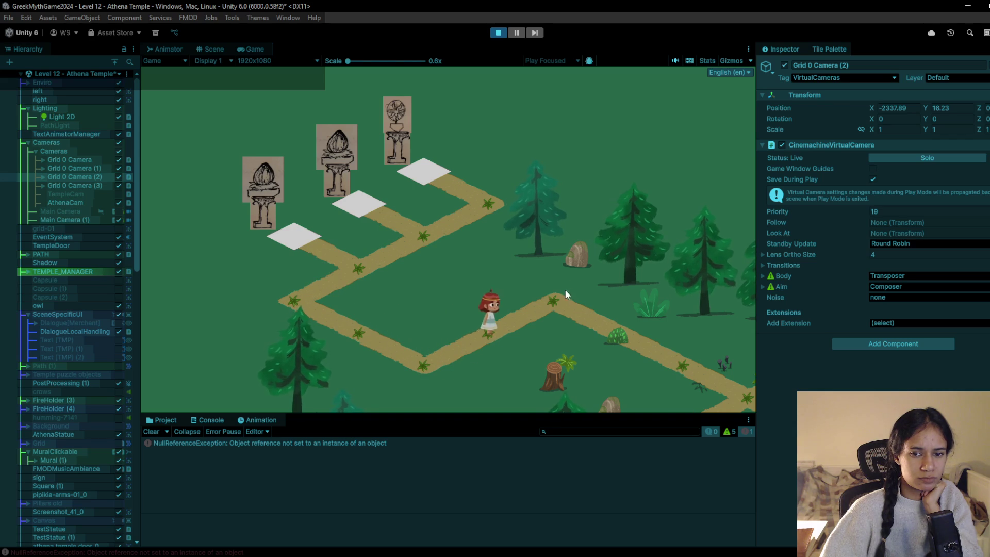
{"action": "left_click", "coordinate": [636, 341]}
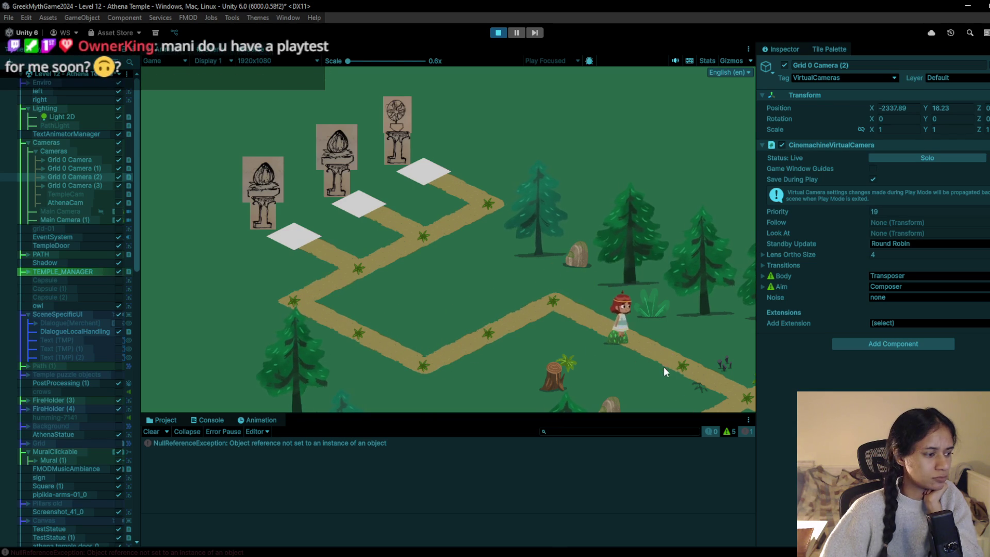
{"action": "left_click", "coordinate": [675, 375]}
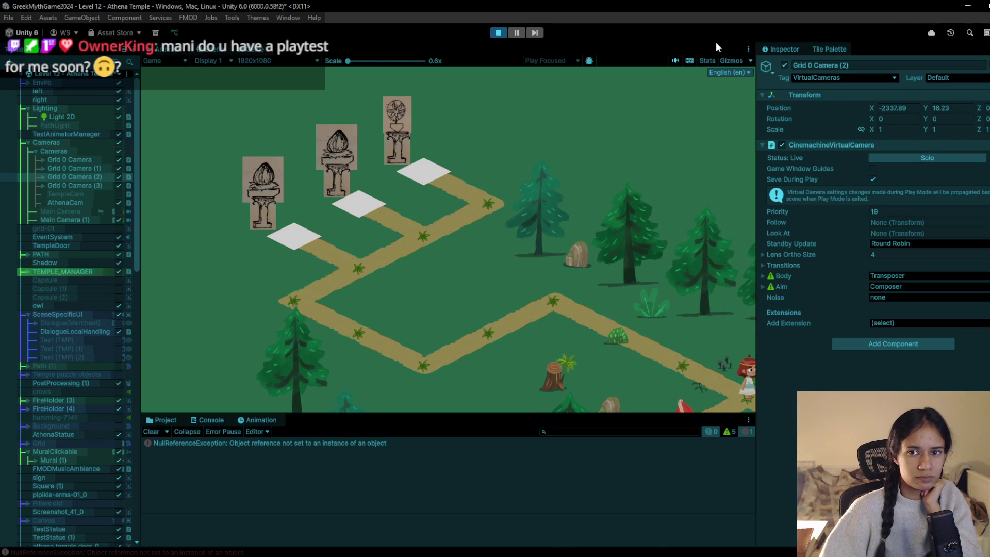
{"action": "left_click", "coordinate": [784, 64]}
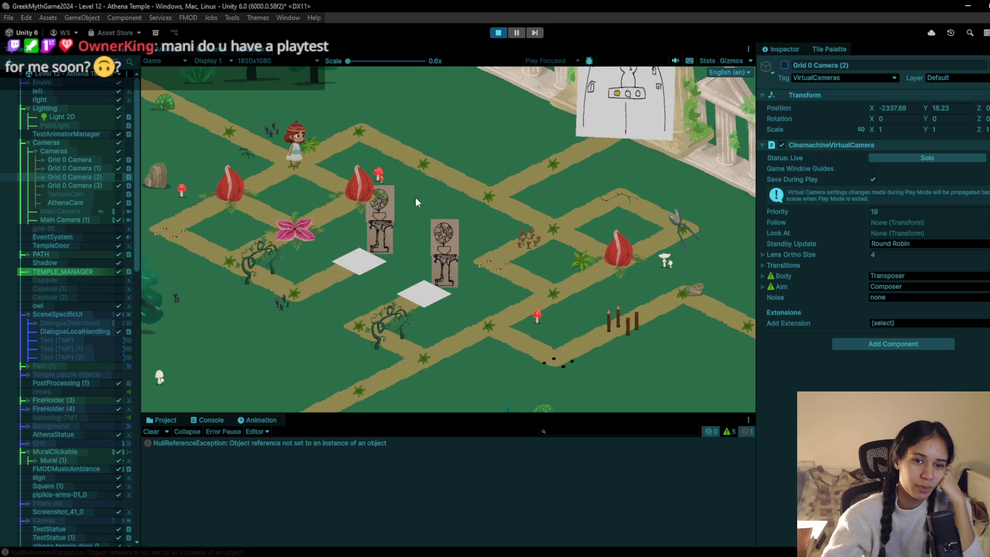
- Walk the character right along the path, back to the junction, and down toward the lower path
{"action": "left_click", "coordinate": [364, 126]}
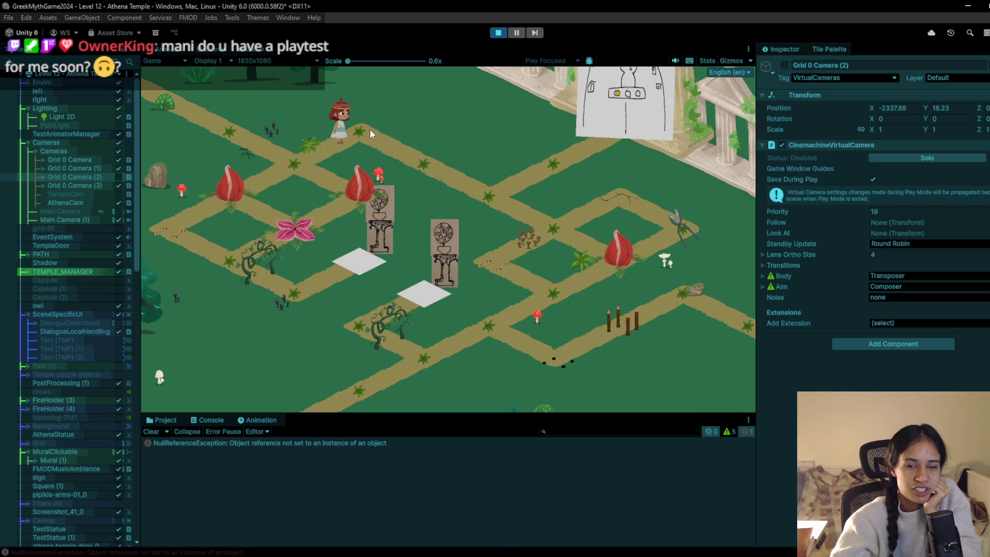
{"action": "left_click", "coordinate": [419, 150]}
{"action": "left_click", "coordinate": [496, 200]}
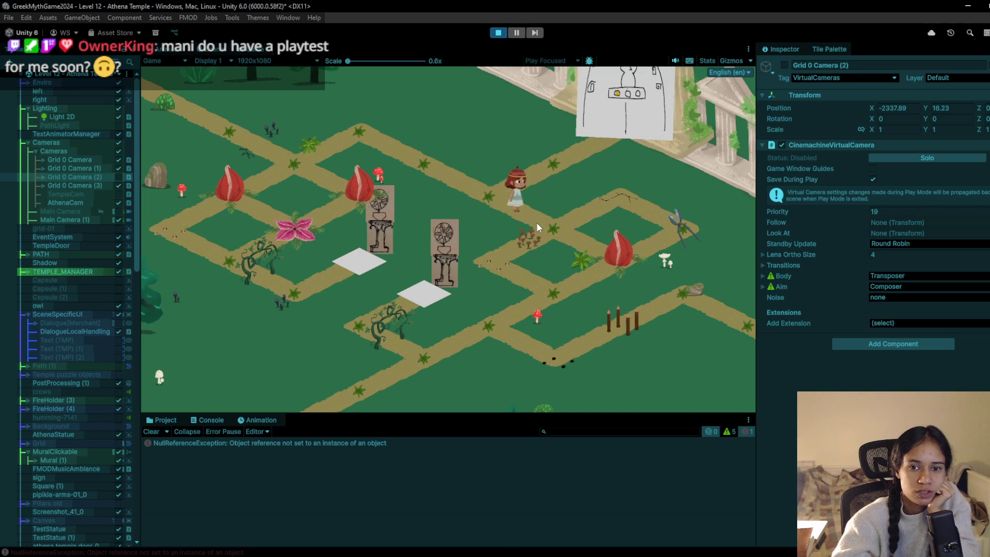
{"action": "left_click", "coordinate": [565, 230]}
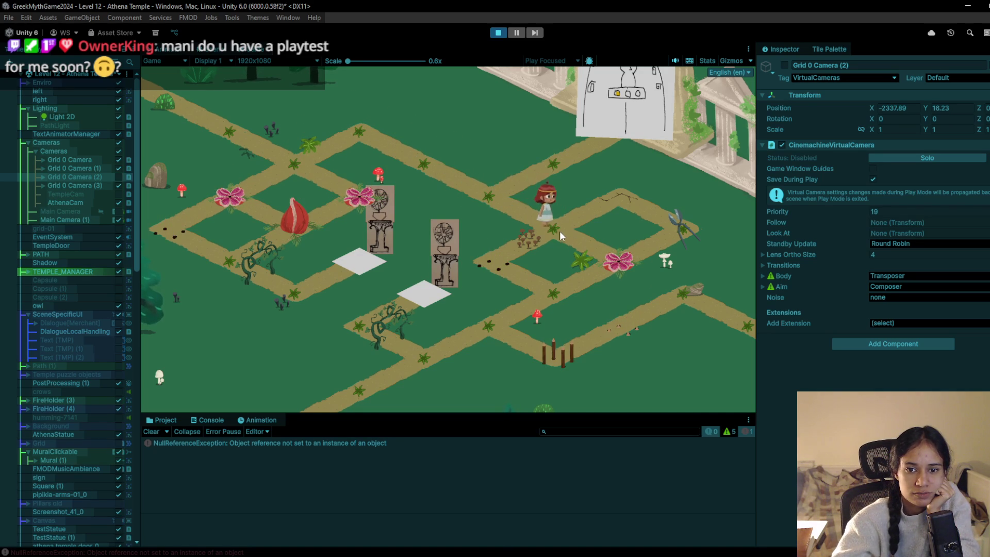
{"action": "left_click", "coordinate": [508, 209]}
{"action": "left_click", "coordinate": [556, 233]}
{"action": "left_click", "coordinate": [536, 280]}
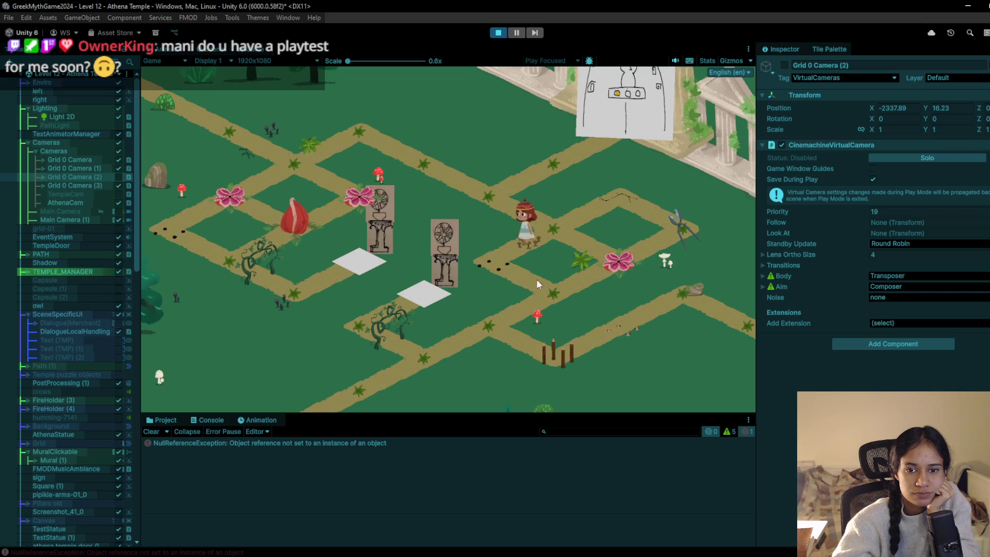
{"action": "left_click", "coordinate": [499, 342]}
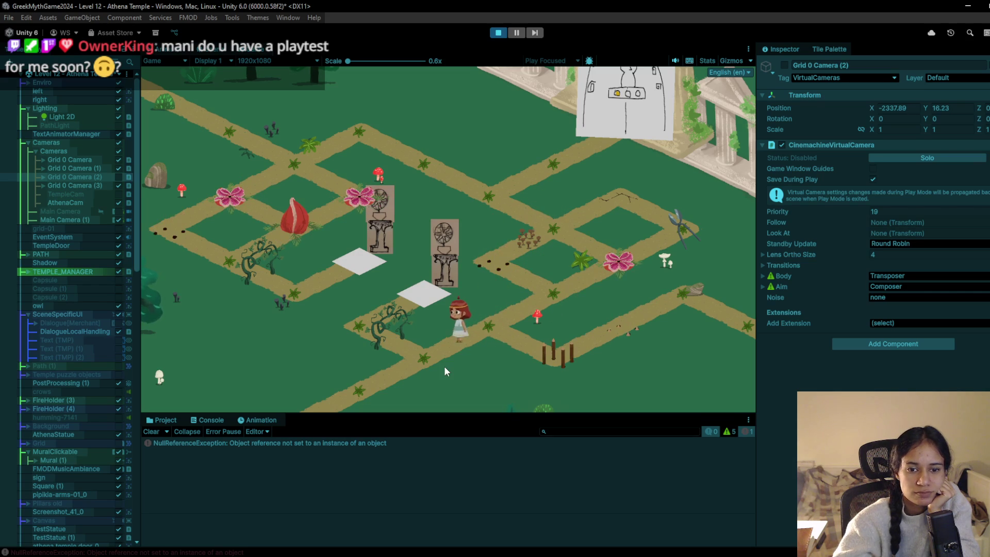
{"action": "left_click", "coordinate": [372, 388]}
{"action": "left_click", "coordinate": [494, 334]}
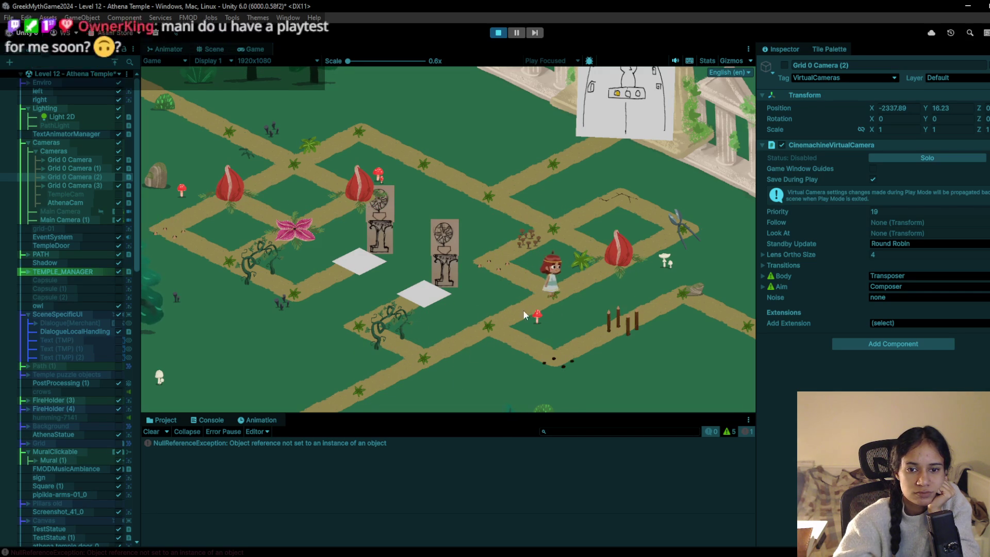
- Pace the character back and forth between the junction and the lower path across the pressure plates
{"action": "left_click", "coordinate": [484, 319]}
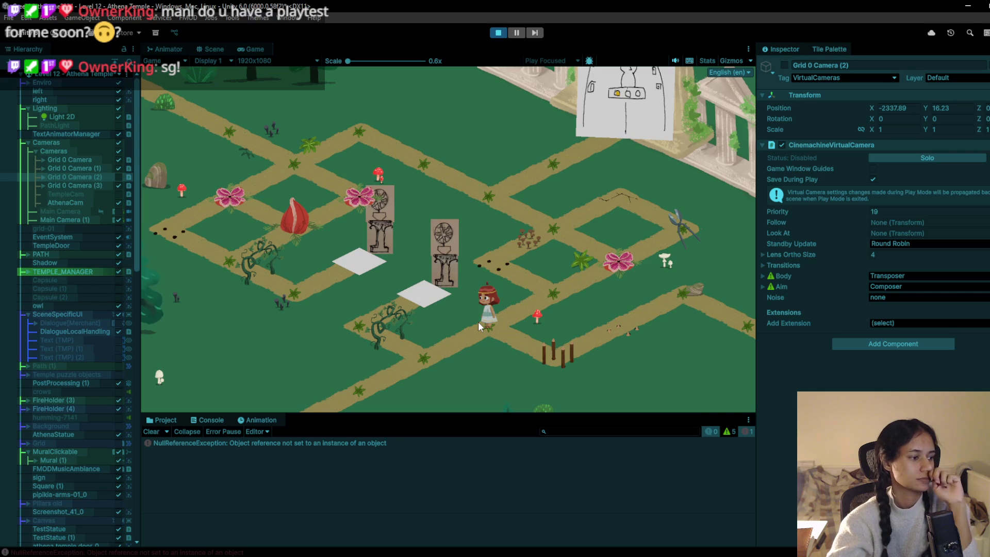
{"action": "left_click", "coordinate": [542, 283]}
{"action": "left_click", "coordinate": [509, 321]}
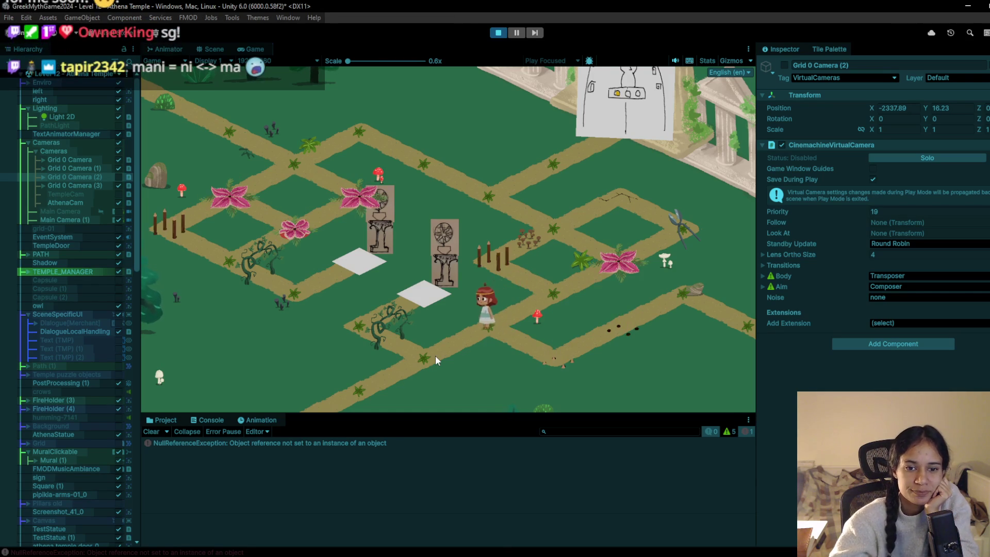
{"action": "left_click", "coordinate": [435, 359]}
{"action": "left_click", "coordinate": [493, 311]}
{"action": "left_click", "coordinate": [534, 283]}
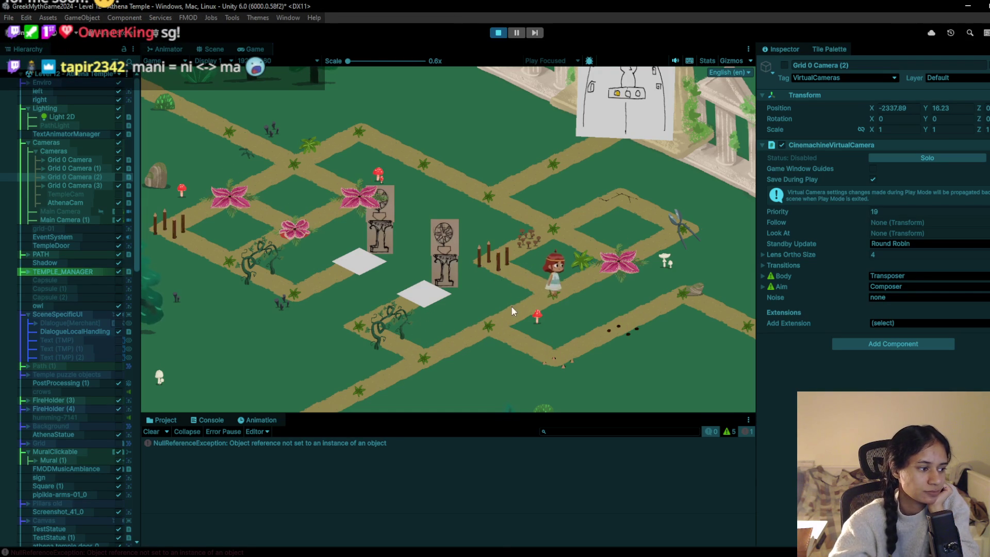
{"action": "left_click", "coordinate": [508, 314]}
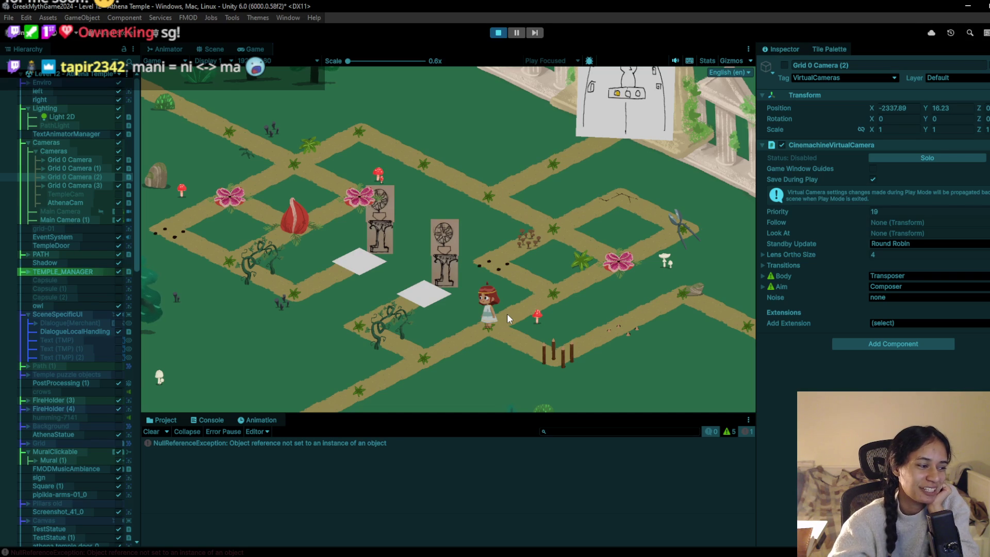
{"action": "left_click", "coordinate": [432, 345]}
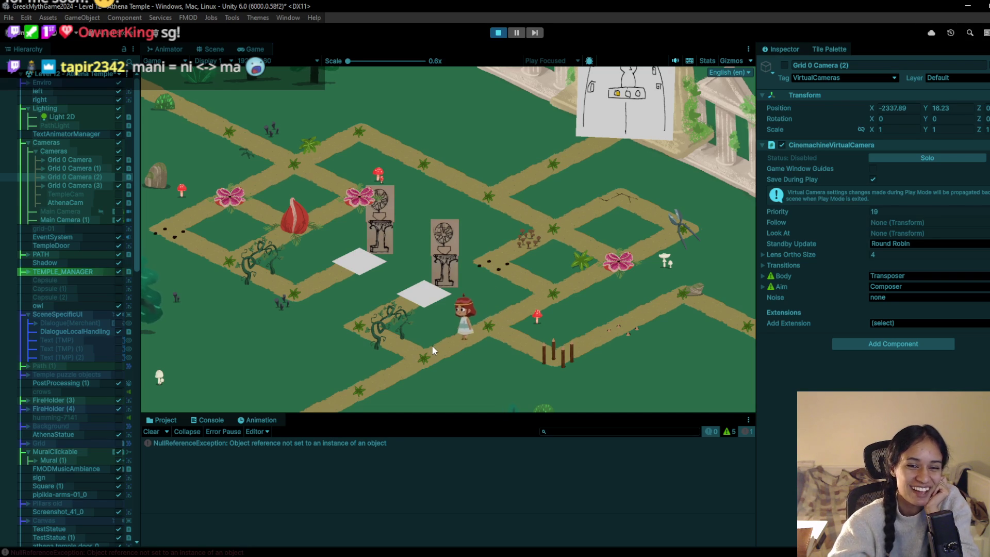
{"action": "left_click", "coordinate": [478, 335]}
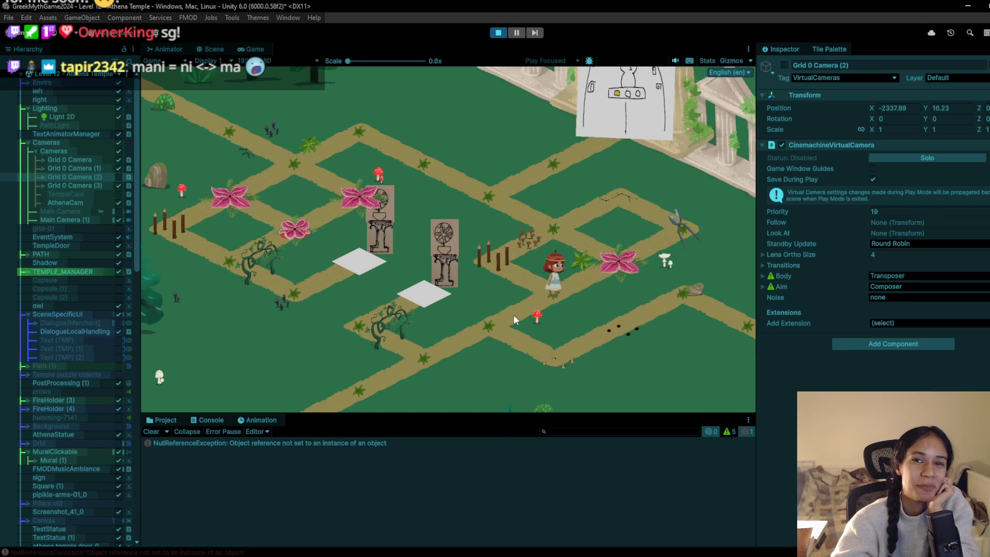
{"action": "left_click", "coordinate": [439, 354]}
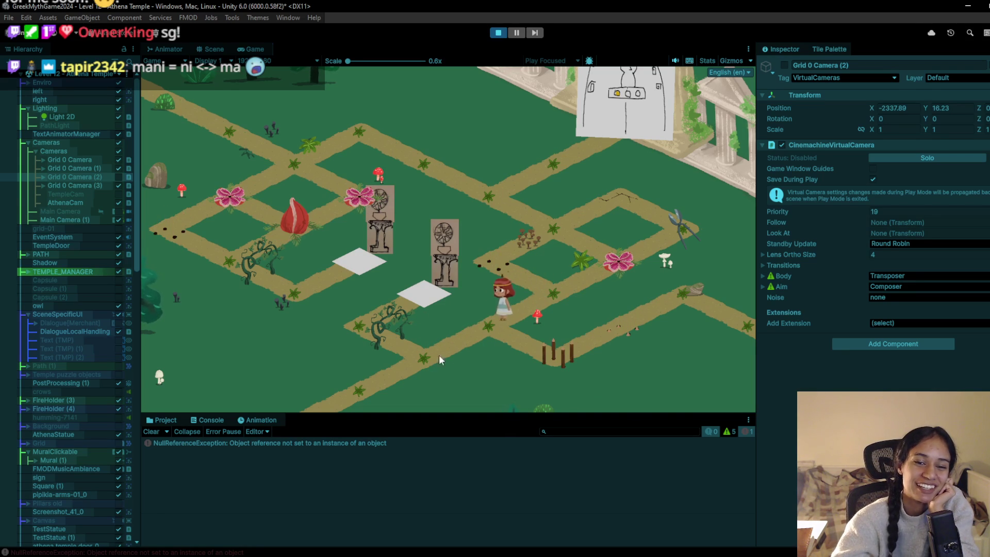
{"action": "left_click", "coordinate": [493, 329]}
{"action": "left_click", "coordinate": [534, 281]}
{"action": "left_click", "coordinate": [497, 317]}
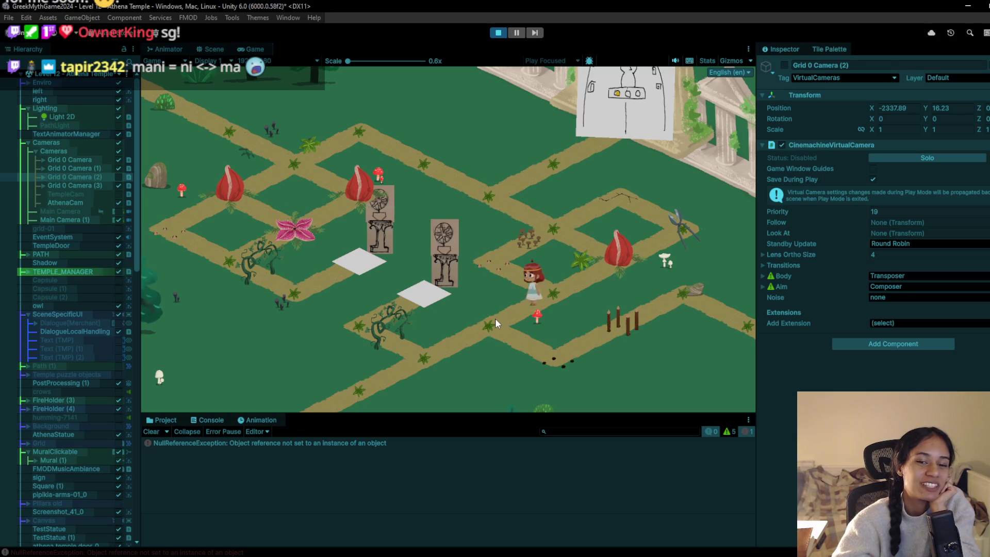
{"action": "left_click", "coordinate": [426, 367]}
{"action": "left_click", "coordinate": [470, 333]}
- Walk the character right to the far edge path, step back to toggle the flowers, then stop playing
{"action": "left_click", "coordinate": [547, 355]}
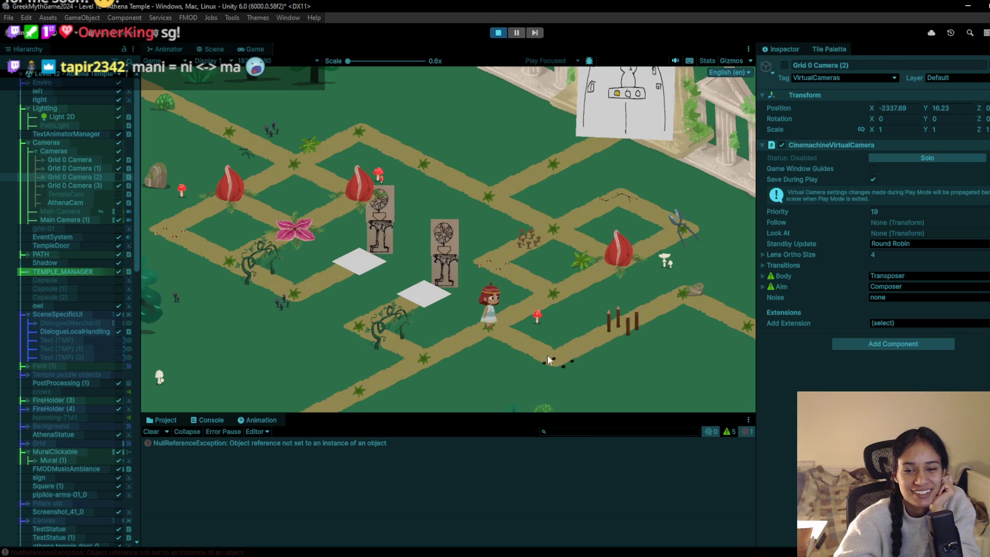
{"action": "left_click", "coordinate": [617, 308]}
{"action": "left_click", "coordinate": [678, 288]}
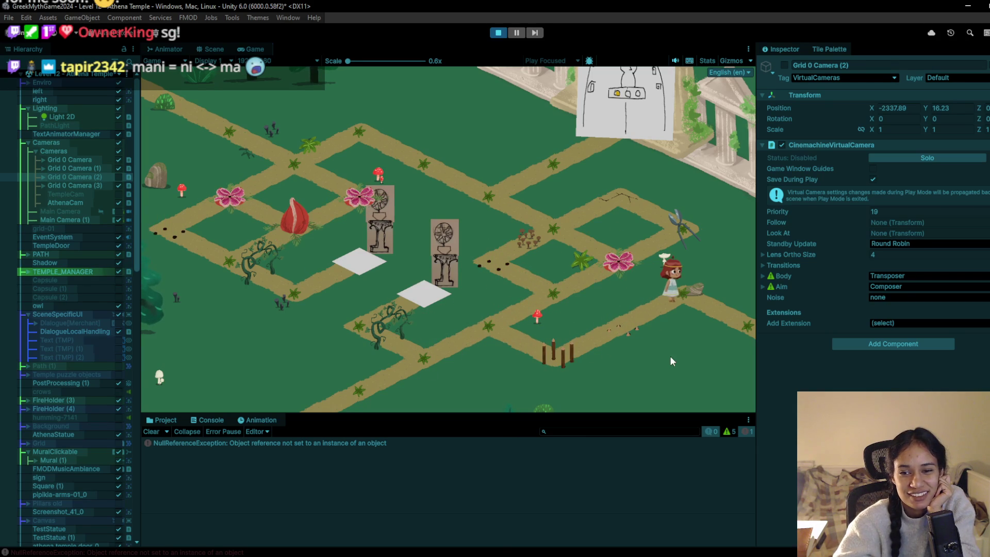
{"action": "left_click", "coordinate": [729, 323]}
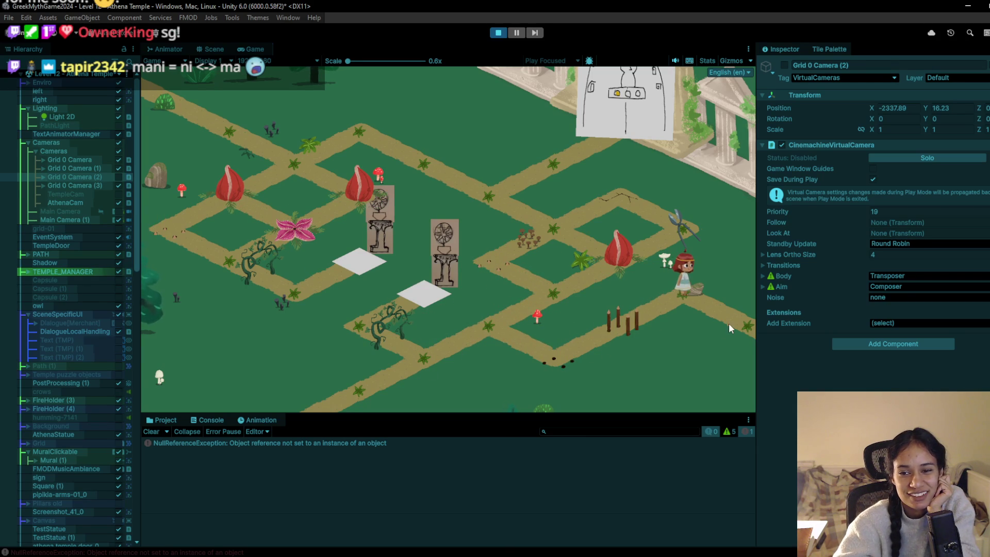
{"action": "left_click", "coordinate": [658, 300]}
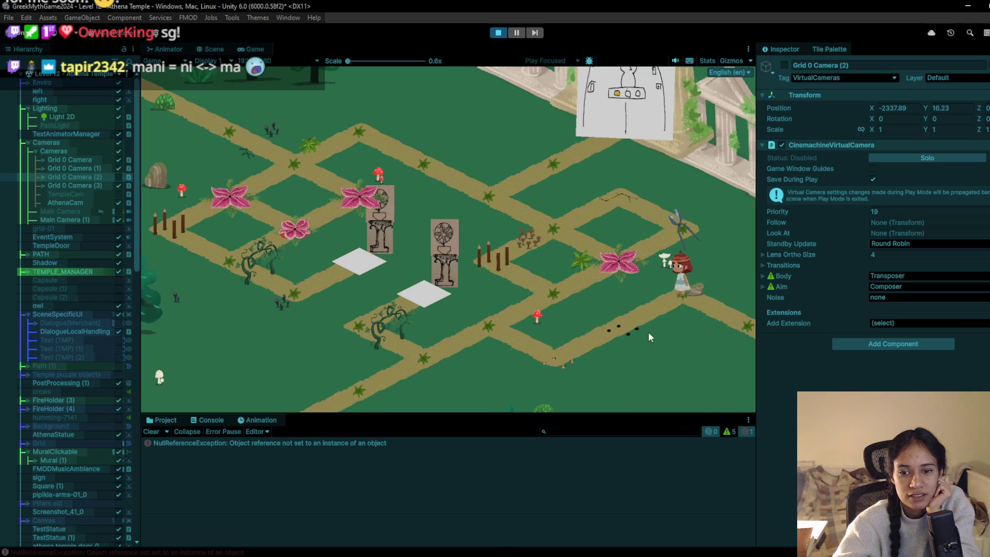
{"action": "left_click", "coordinate": [500, 33]}
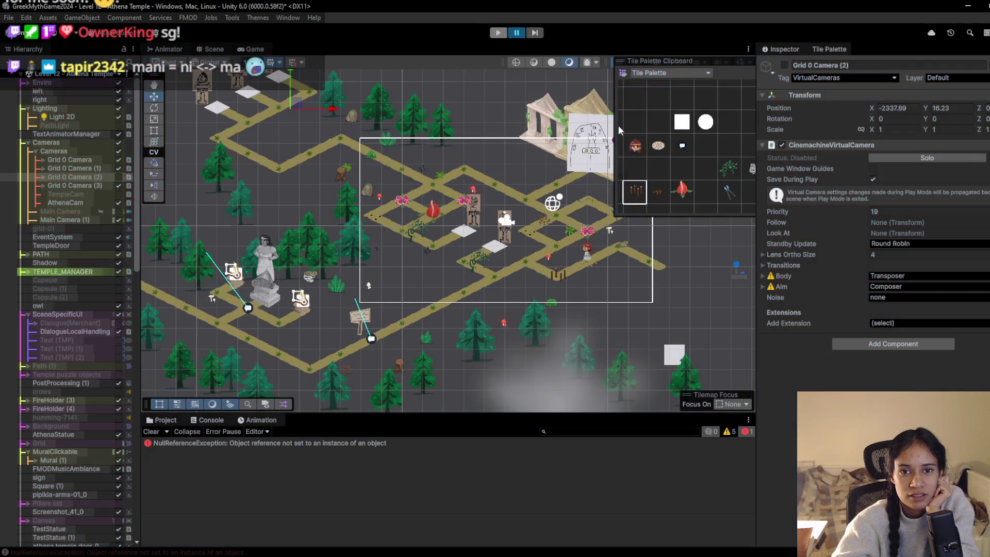
- Play-test by walking the character from the lower path up to the top path, then stop
{"action": "scroll", "coordinate": [579, 259], "scroll_direction": "up", "scroll_amount": 10}
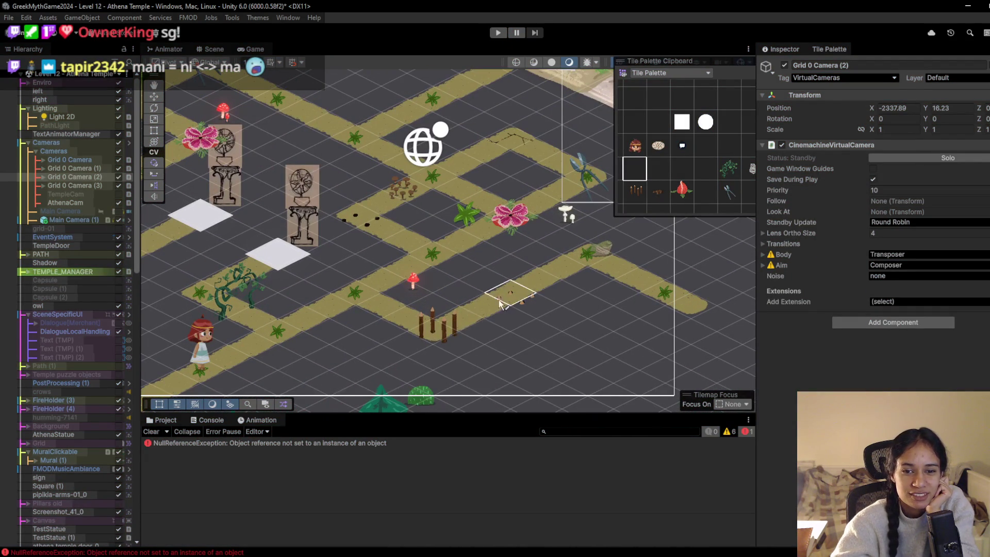
{"action": "left_click", "coordinate": [500, 32]}
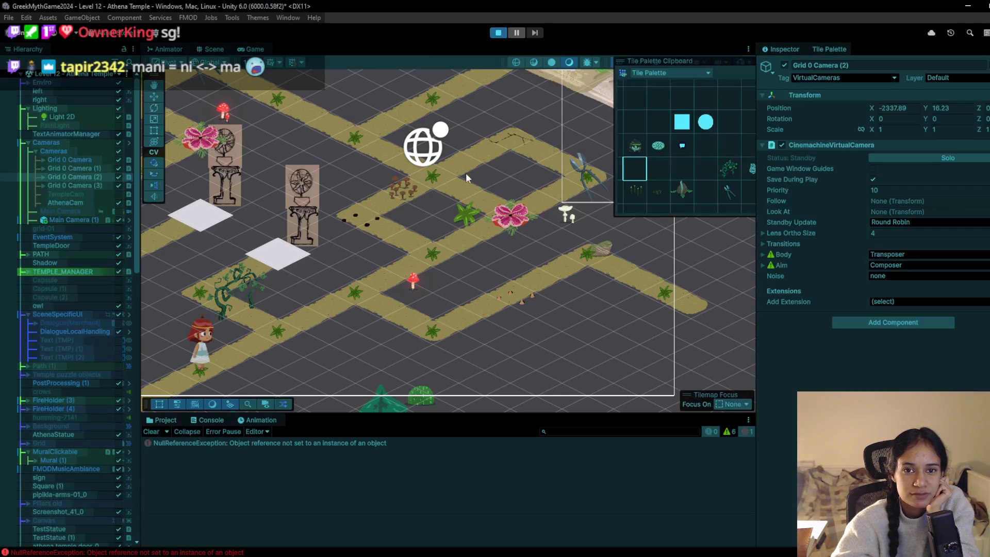
{"action": "left_click", "coordinate": [492, 329]}
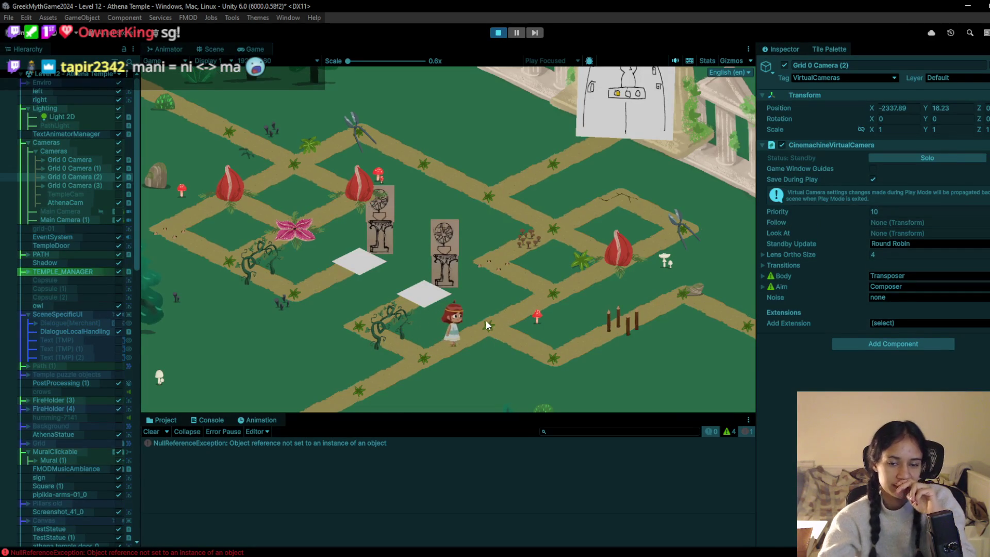
{"action": "key", "text": "Up"}
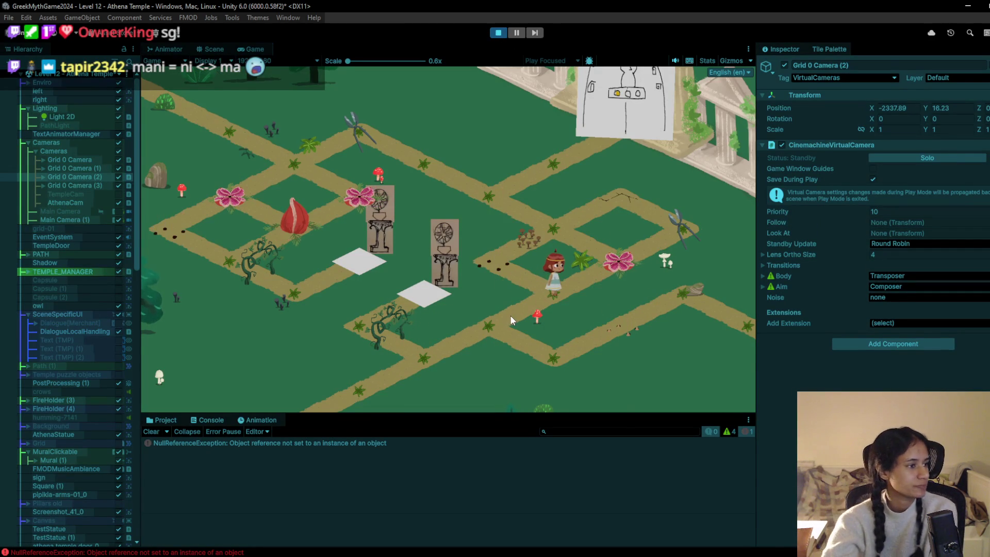
{"action": "left_click", "coordinate": [553, 221]}
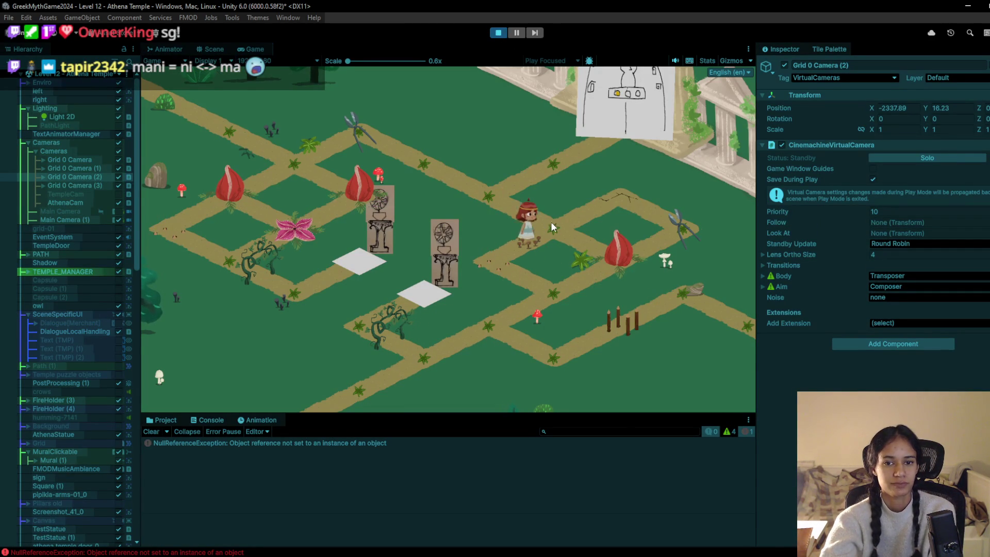
{"action": "left_click", "coordinate": [482, 196]}
{"action": "left_click", "coordinate": [447, 180]}
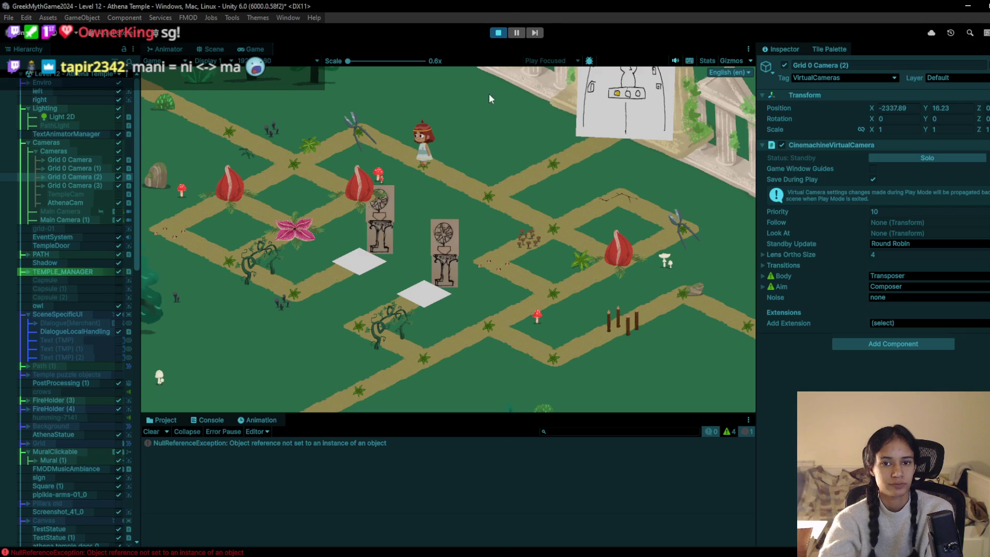
{"action": "left_click", "coordinate": [499, 33]}
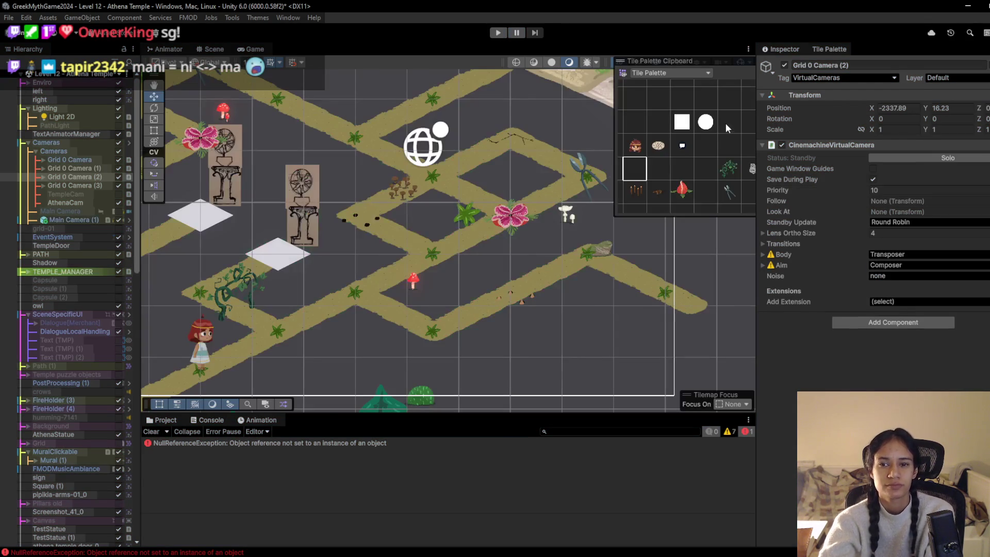
- Pick the white circle tile in the Tile Palette and zoom out toward the statues
{"action": "left_click", "coordinate": [704, 125]}
{"action": "scroll", "coordinate": [384, 277], "scroll_direction": "down", "scroll_amount": 5}
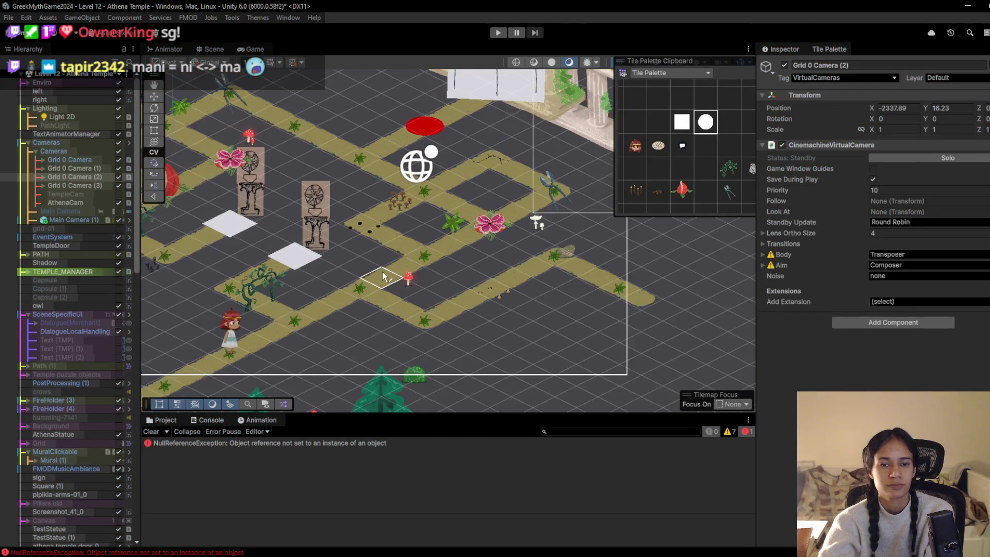
{"action": "scroll", "coordinate": [491, 321], "scroll_direction": "down", "scroll_amount": 2}
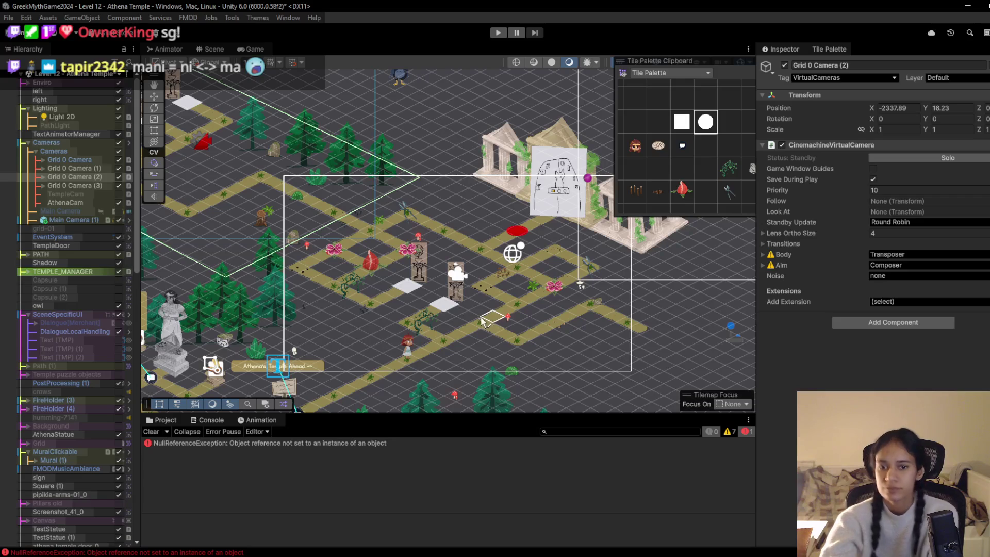
{"action": "left_click_drag", "start_coordinate": [336, 261], "coordinate": [414, 279]}
{"action": "key", "text": "f"}
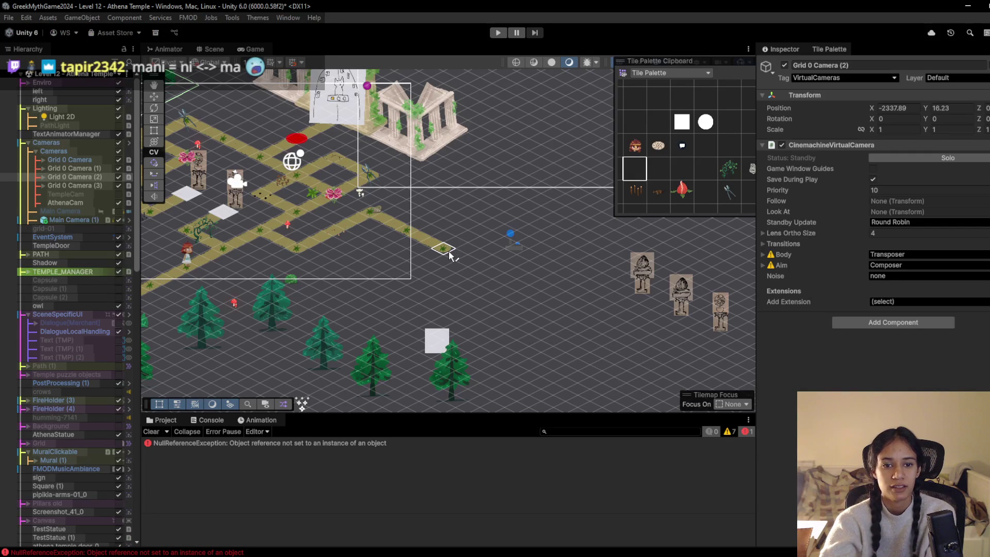
- Select Grid 0 Camera (3) and raise its priority from 10 to 18
{"action": "left_click", "coordinate": [95, 186]}
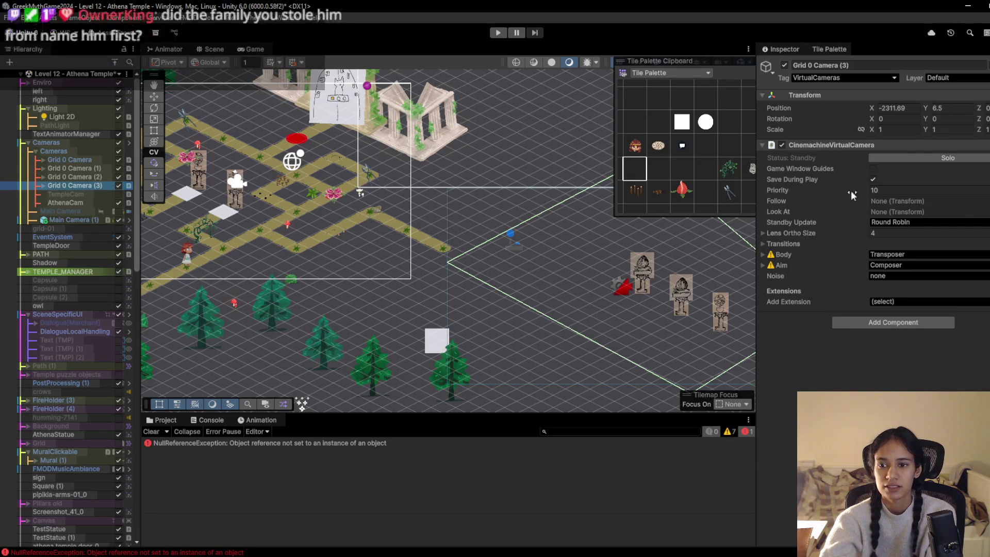
{"action": "left_click_drag", "start_coordinate": [848, 189], "coordinate": [851, 188]}
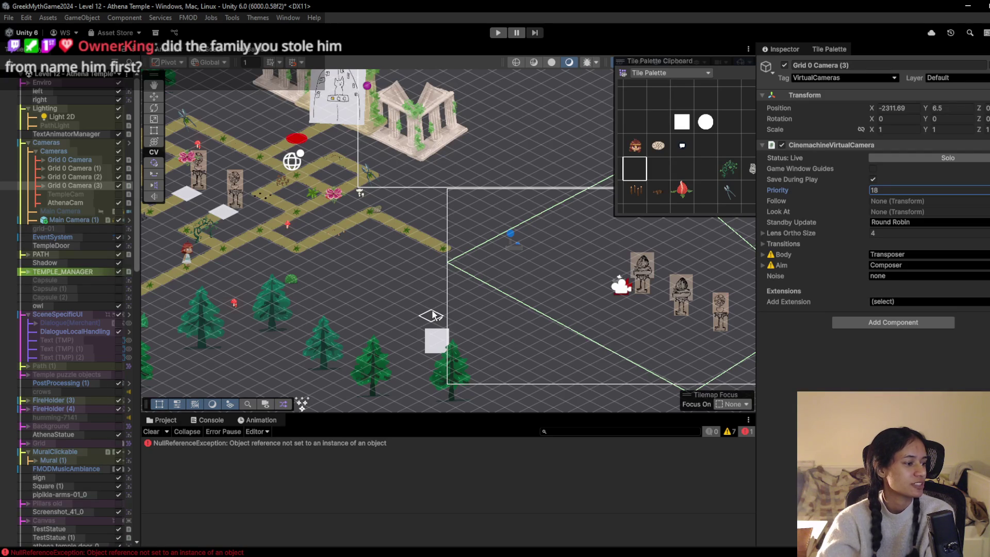
{"action": "left_click_drag", "start_coordinate": [583, 336], "coordinate": [480, 325]}
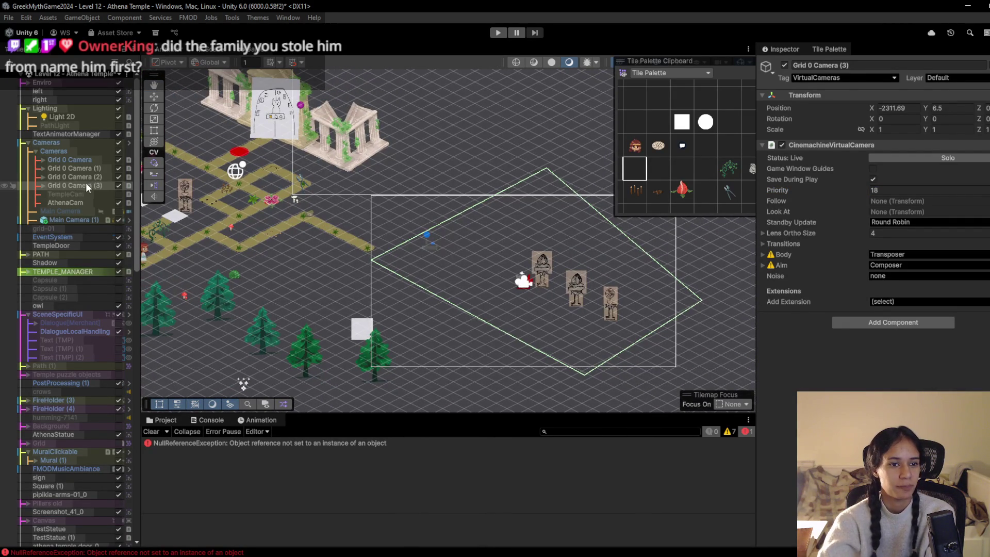
{"action": "left_click", "coordinate": [42, 184]}
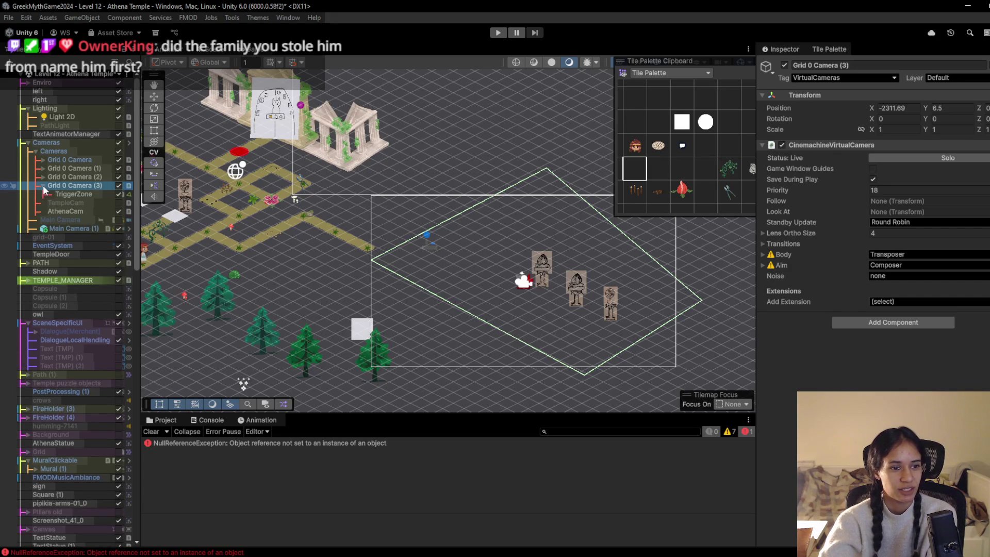
{"action": "left_click", "coordinate": [43, 187]}
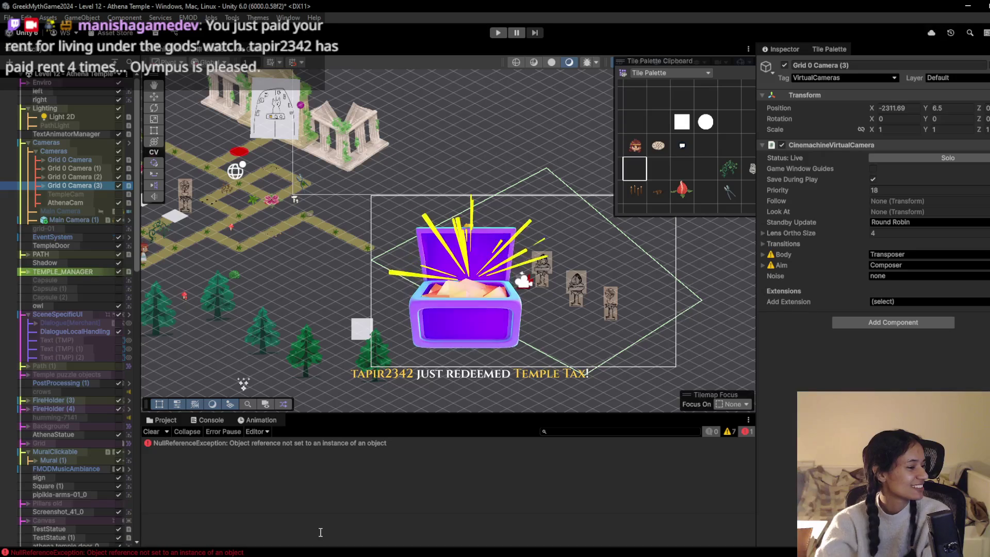
- Move the Grid 0 Camera (3) frame left and up, then paint a diagonal run of path tiles inside it
{"action": "left_click", "coordinate": [157, 96]}
{"action": "left_click_drag", "start_coordinate": [532, 278], "coordinate": [478, 275]}
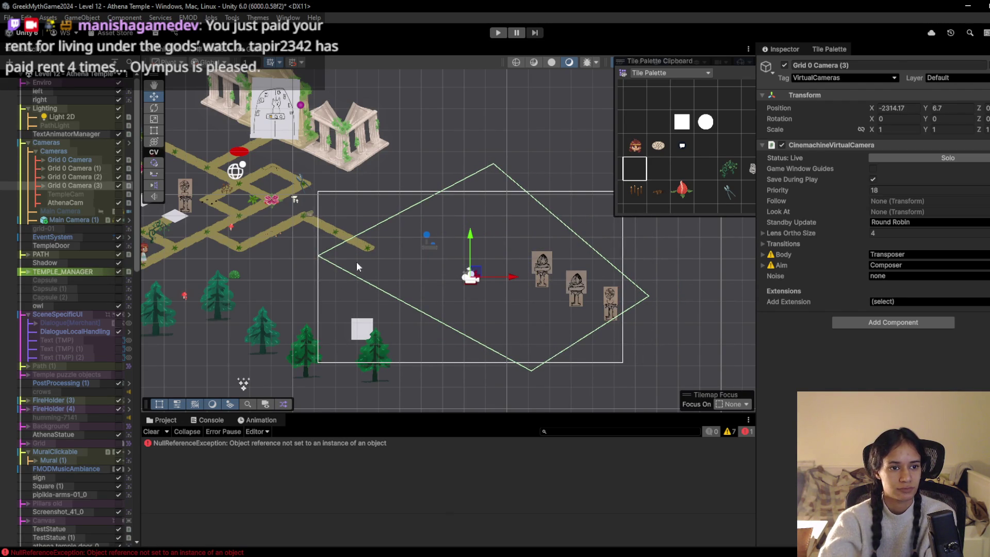
{"action": "scroll", "coordinate": [539, 221], "scroll_direction": "up", "scroll_amount": 2}
{"action": "left_click", "coordinate": [636, 168]}
{"action": "scroll", "coordinate": [367, 272], "scroll_direction": "up", "scroll_amount": 1}
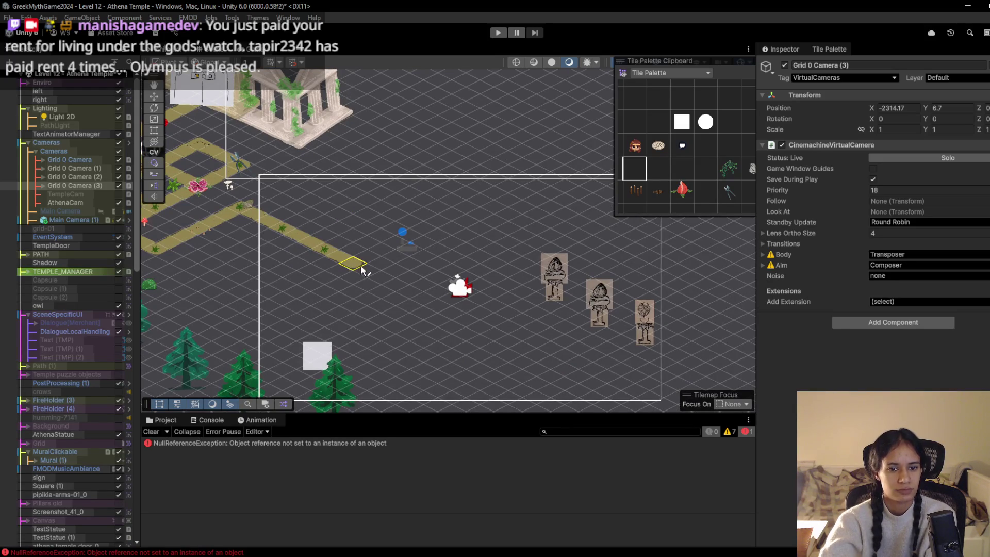
{"action": "mouse_move", "coordinate": [364, 276]}
{"action": "left_mouse_down"}
{"action": "mouse_move", "coordinate": [299, 311]}
{"action": "mouse_move", "coordinate": [327, 294]}
{"action": "mouse_move", "coordinate": [421, 344]}
{"action": "mouse_move", "coordinate": [461, 316]}
{"action": "mouse_move", "coordinate": [445, 351]}
{"action": "mouse_move", "coordinate": [505, 380]}
{"action": "mouse_move", "coordinate": [537, 354]}
{"action": "mouse_move", "coordinate": [493, 349]}
{"action": "mouse_move", "coordinate": [506, 331]}
{"action": "left_mouse_up"}
{"action": "scroll", "coordinate": [221, 343], "scroll_direction": "down", "scroll_amount": 2}
{"action": "scroll", "coordinate": [447, 343], "scroll_direction": "up", "scroll_amount": 2}
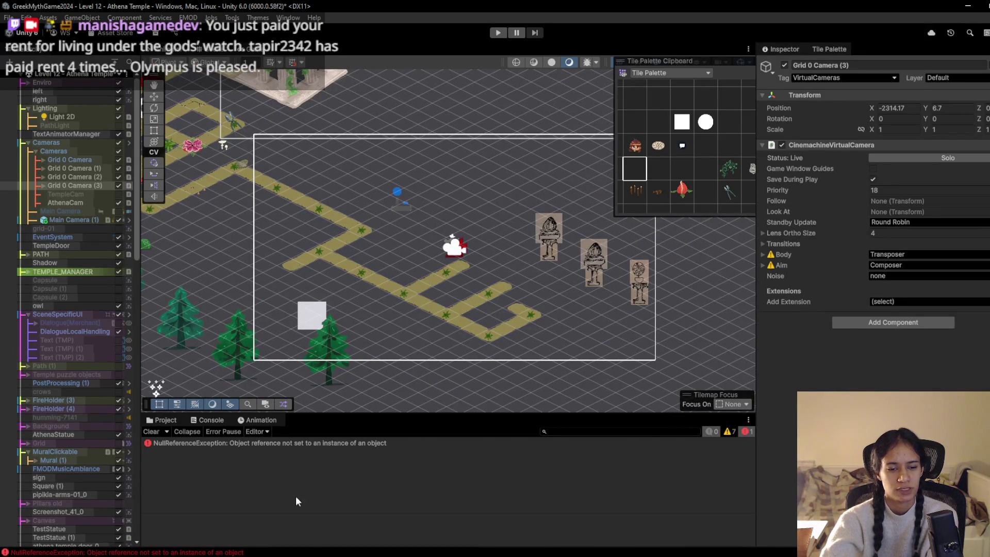
{"action": "mouse_move", "coordinate": [298, 551]}
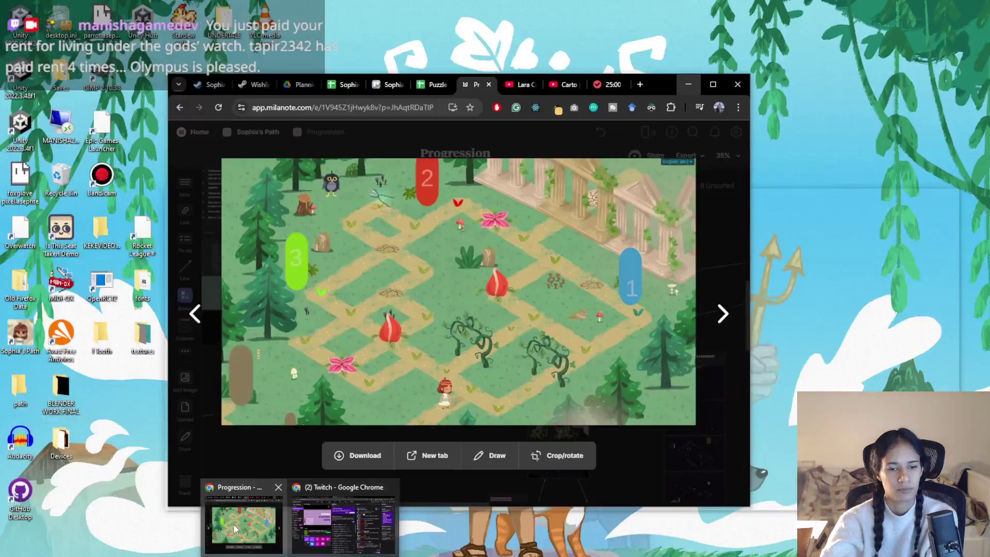
{"action": "left_click", "coordinate": [234, 524]}
{"action": "left_click", "coordinate": [724, 313]}
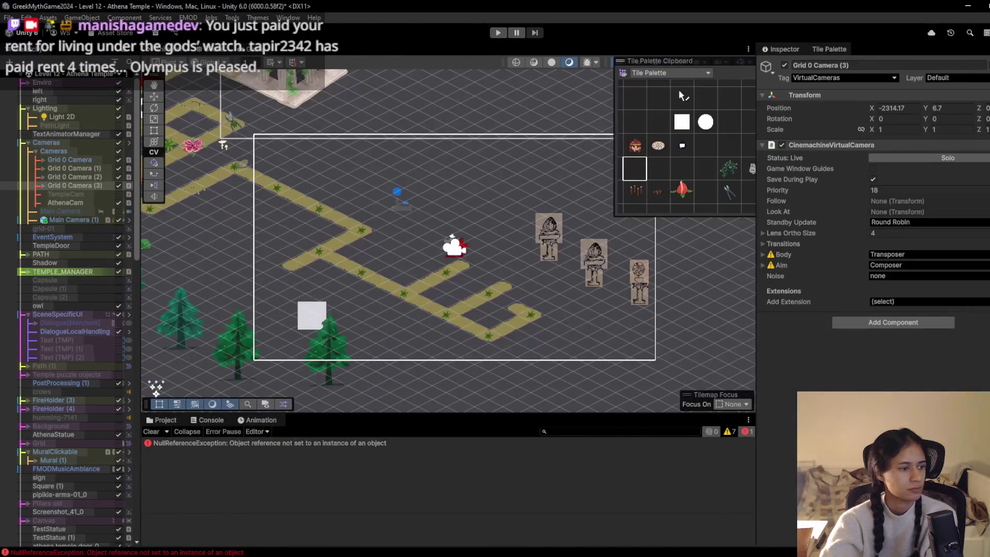
{"action": "left_click", "coordinate": [688, 84]}
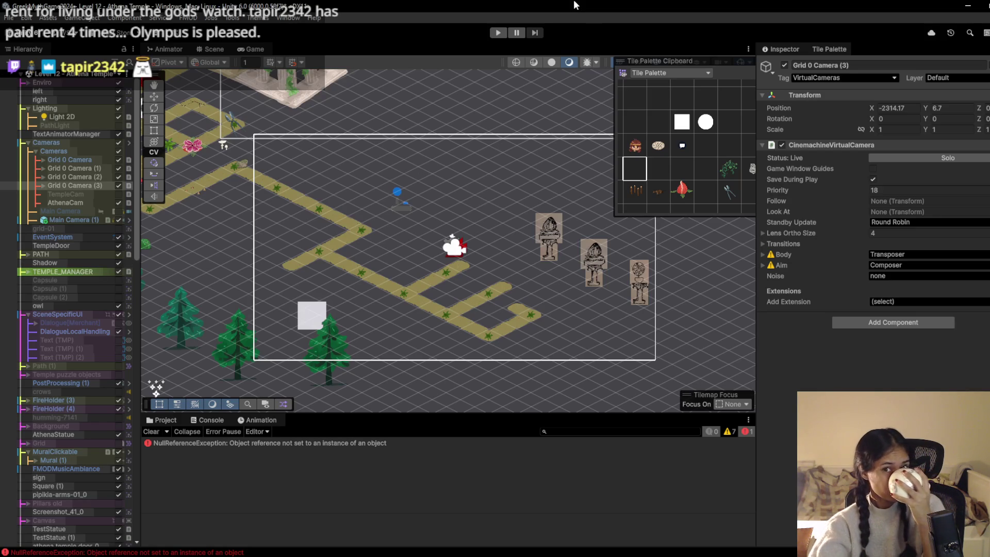
- Paint two more path tiles and erase the path's leftmost arm and lower branch
{"action": "mouse_move", "coordinate": [562, 85]}
{"action": "left_mouse_down"}
{"action": "mouse_move", "coordinate": [467, 198]}
{"action": "mouse_move", "coordinate": [605, 201]}
{"action": "mouse_move", "coordinate": [447, 244]}
{"action": "left_mouse_up"}
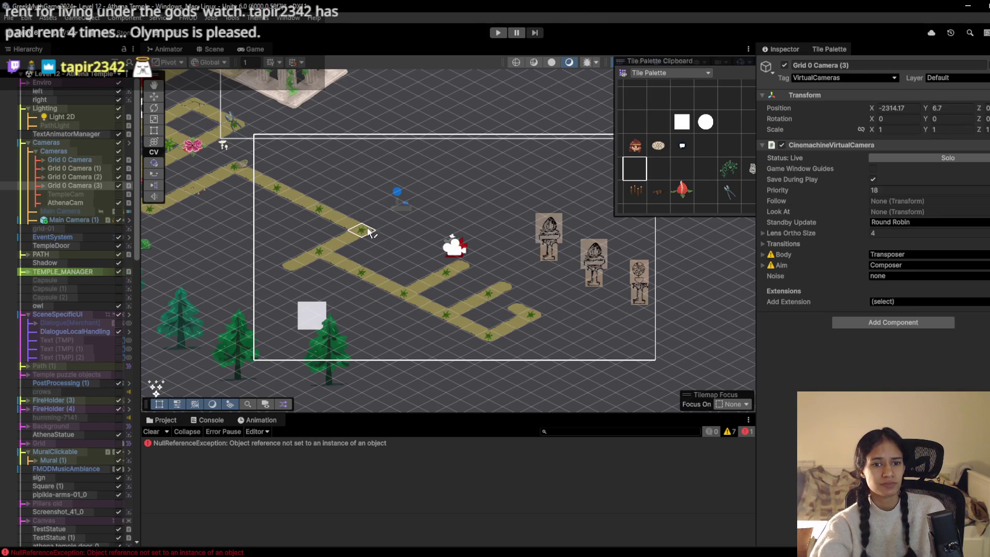
{"action": "mouse_move", "coordinate": [387, 220]}
{"action": "left_mouse_down"}
{"action": "mouse_move", "coordinate": [449, 235]}
{"action": "mouse_move", "coordinate": [371, 265]}
{"action": "left_mouse_up"}
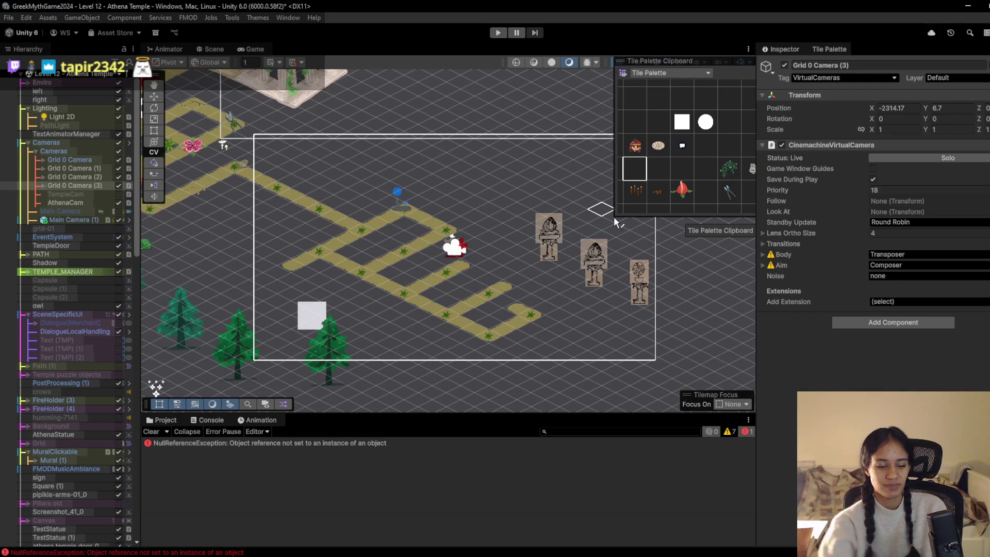
{"action": "mouse_move", "coordinate": [357, 257]}
{"action": "left_mouse_down"}
{"action": "mouse_move", "coordinate": [347, 241]}
{"action": "mouse_move", "coordinate": [309, 260]}
{"action": "mouse_move", "coordinate": [344, 269]}
{"action": "left_mouse_up"}
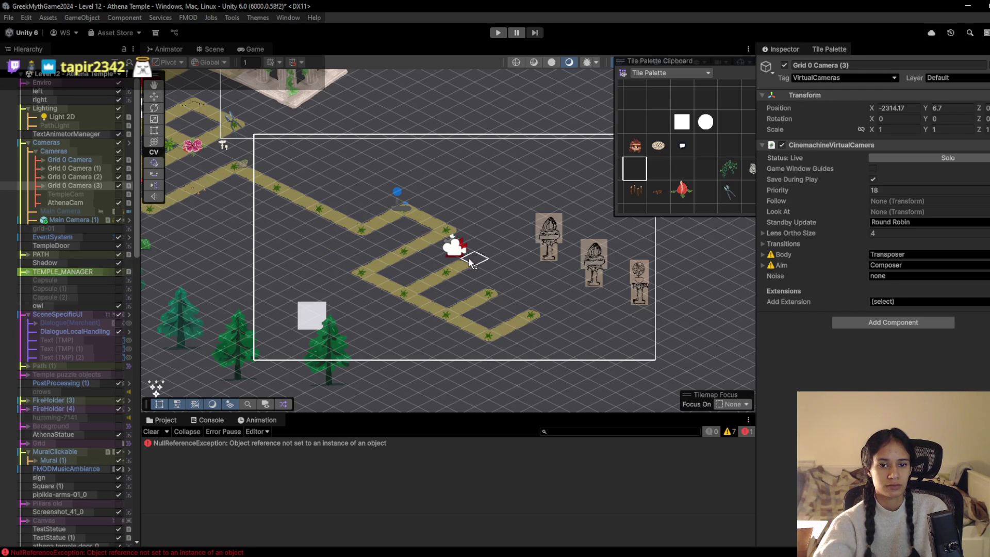
- Run a brief play-test, stop it, and show the Game view previewing the reworked path
{"action": "left_click", "coordinate": [498, 33]}
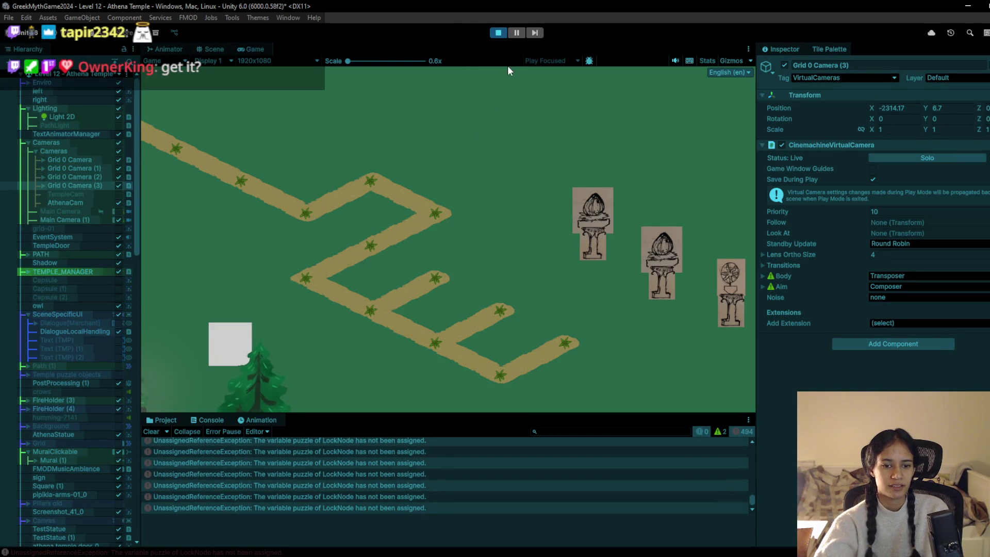
{"action": "left_click", "coordinate": [499, 33]}
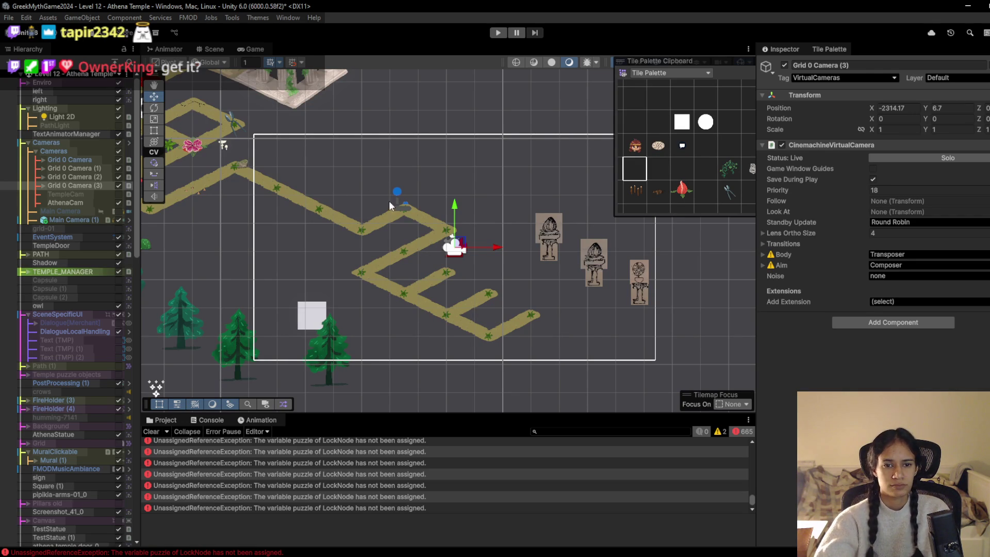
{"action": "left_click", "coordinate": [240, 49]}
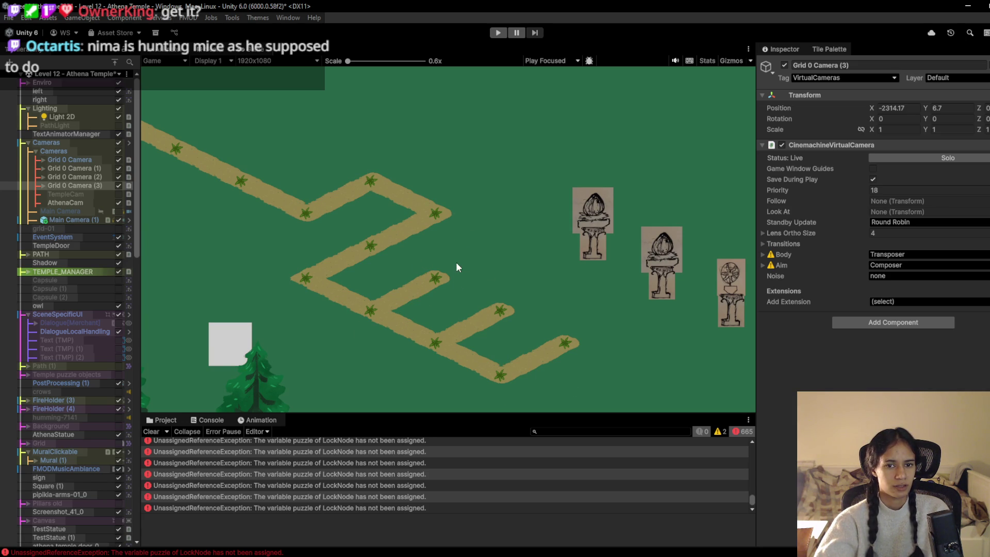
- Return to the Scene view, dismiss the LockNode.cs window preview, and center the path and podiums
{"action": "left_click", "coordinate": [261, 49]}
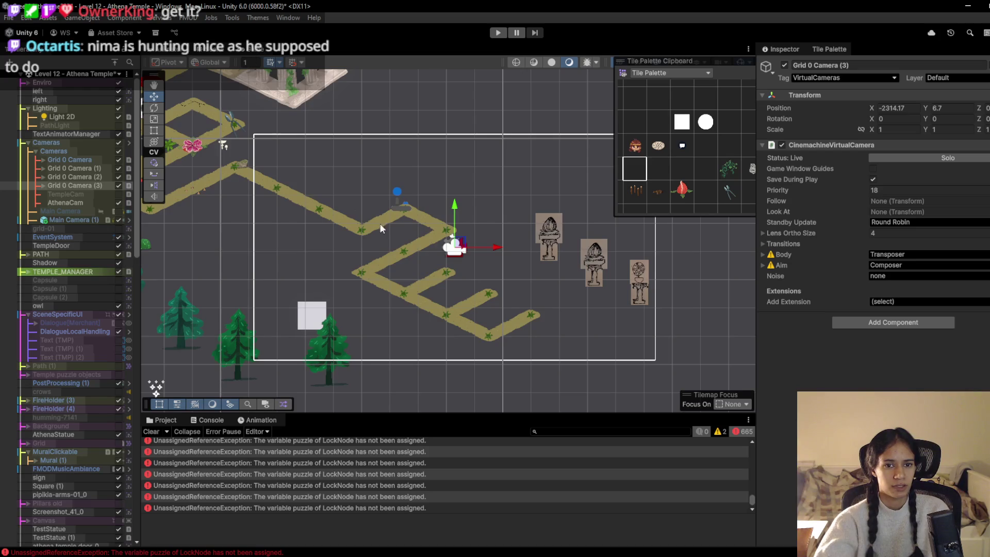
{"action": "scroll", "coordinate": [381, 229], "scroll_direction": "down", "scroll_amount": 2}
{"action": "scroll", "coordinate": [351, 185], "scroll_direction": "up", "scroll_amount": 3}
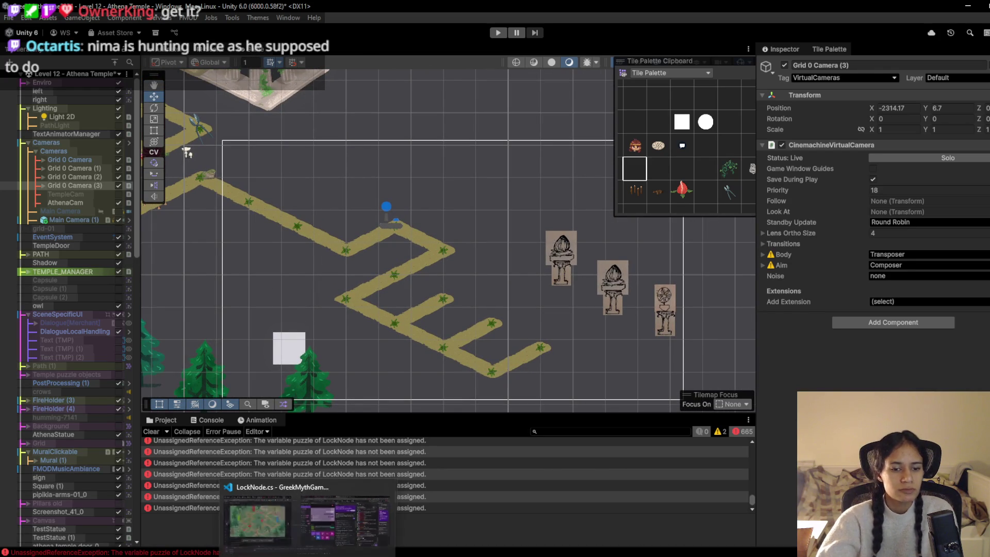
{"action": "left_click", "coordinate": [325, 521]}
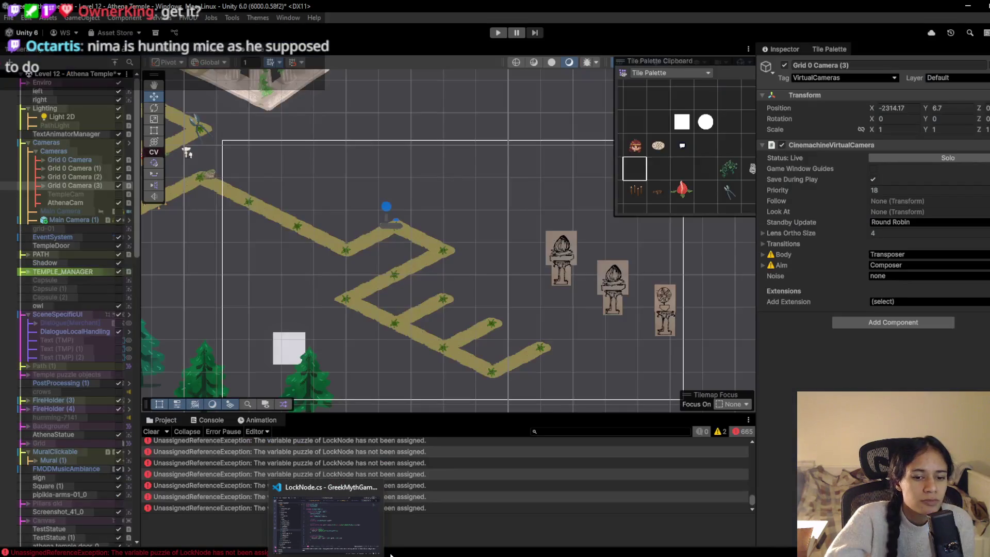
{"action": "mouse_move", "coordinate": [352, 555]}
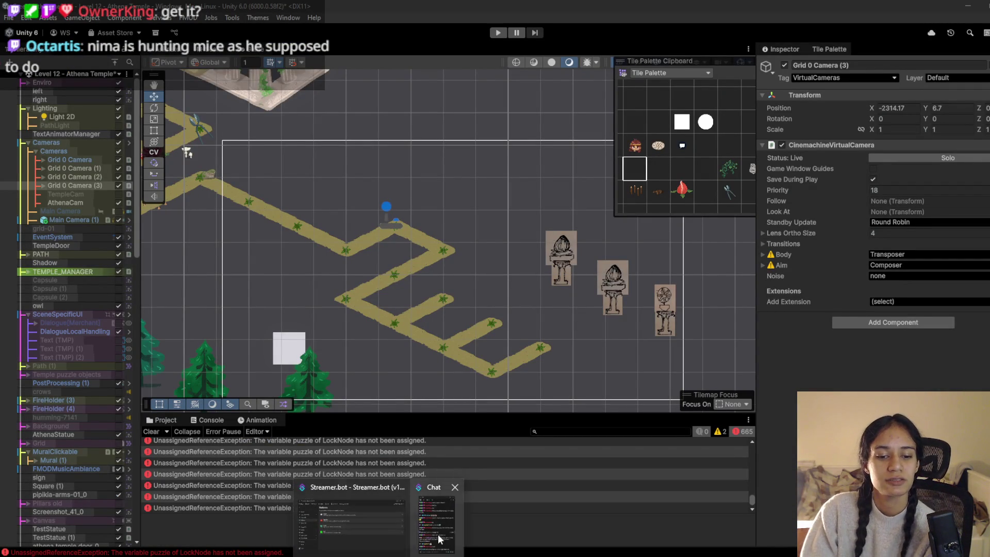
{"action": "left_click", "coordinate": [440, 539]}
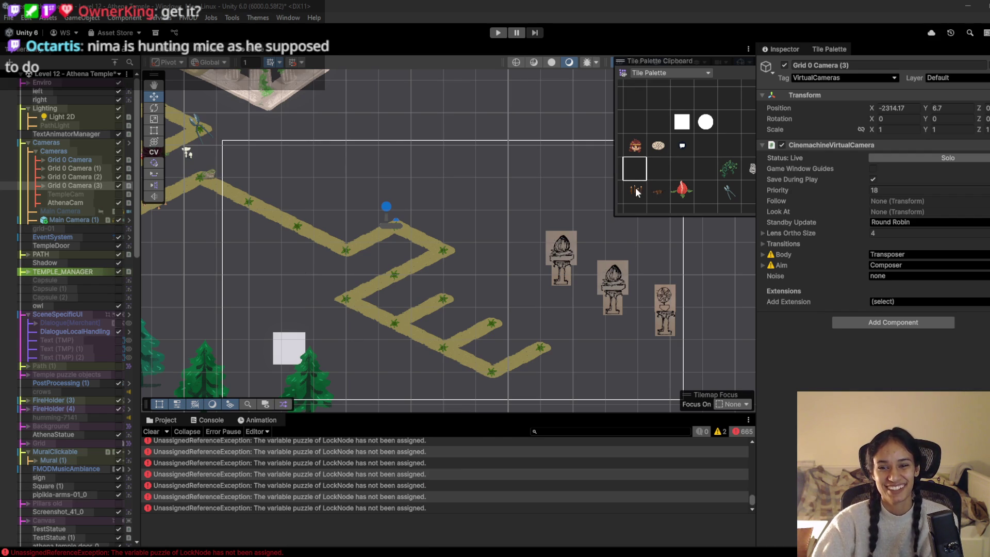
{"action": "left_click_drag", "start_coordinate": [615, 274], "coordinate": [570, 240]}
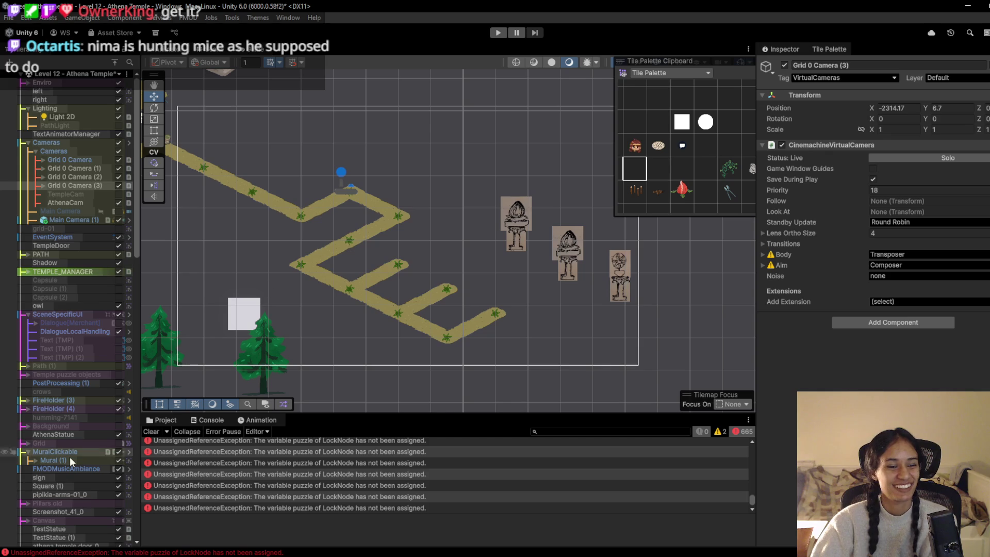
- Step through the podiums in the Hierarchy, ending with Podium, Podium (1) and Podium (2) selected
{"action": "scroll", "coordinate": [70, 460], "scroll_direction": "down", "scroll_amount": 20}
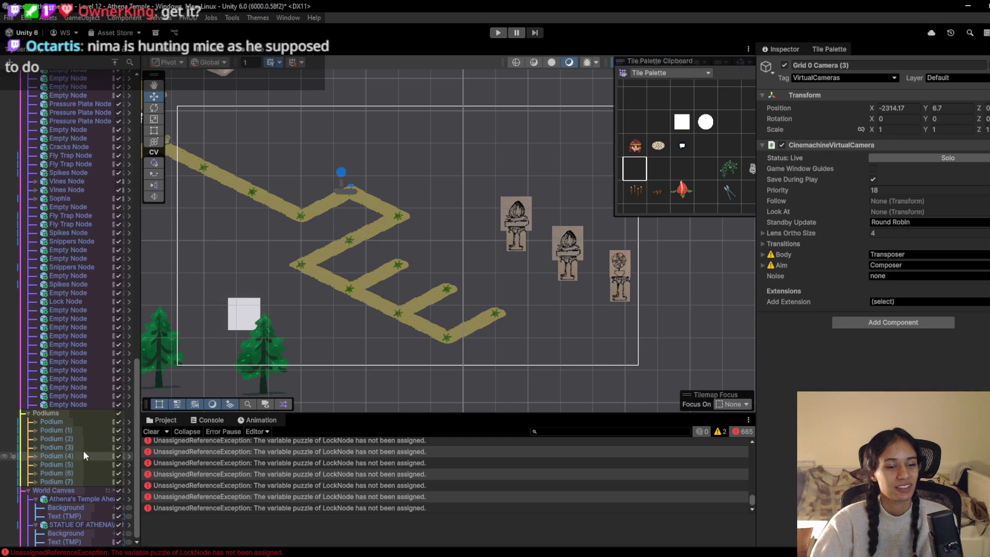
{"action": "left_click", "coordinate": [82, 430]}
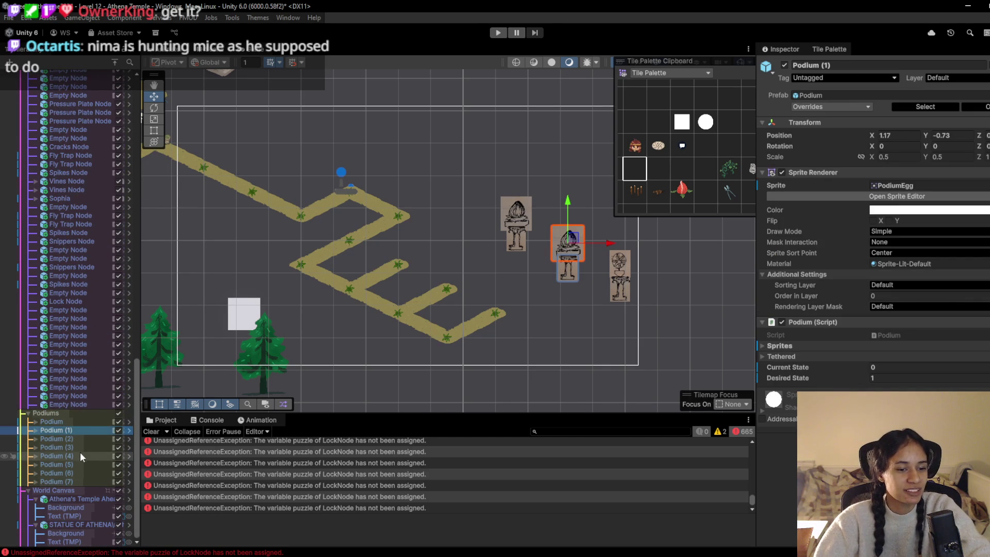
{"action": "left_click", "coordinate": [79, 448]}
{"action": "left_click", "coordinate": [82, 456]}
{"action": "left_click", "coordinate": [82, 464]}
{"action": "left_click", "coordinate": [81, 472]}
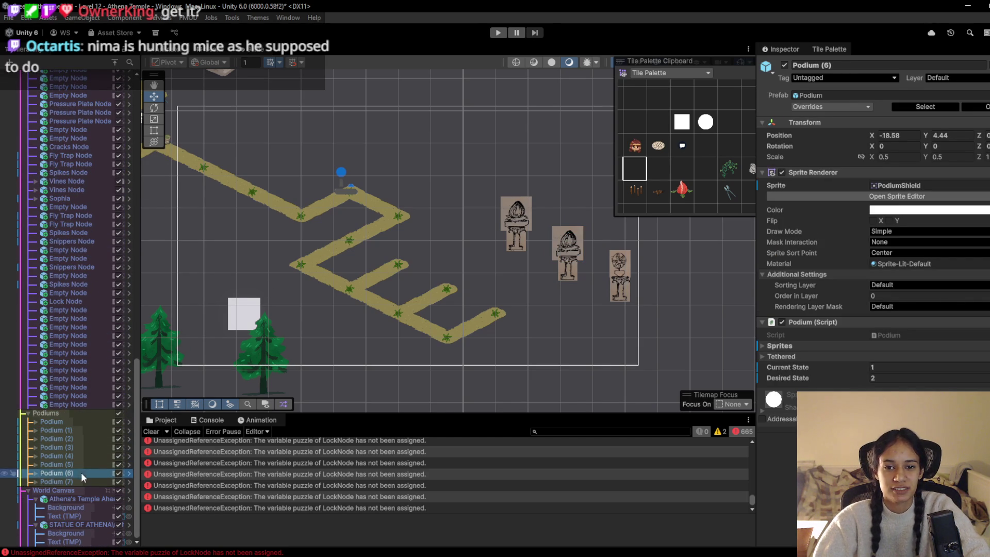
{"action": "left_click", "coordinate": [79, 482]}
{"action": "left_click", "coordinate": [81, 468]}
{"action": "left_click", "coordinate": [82, 457]}
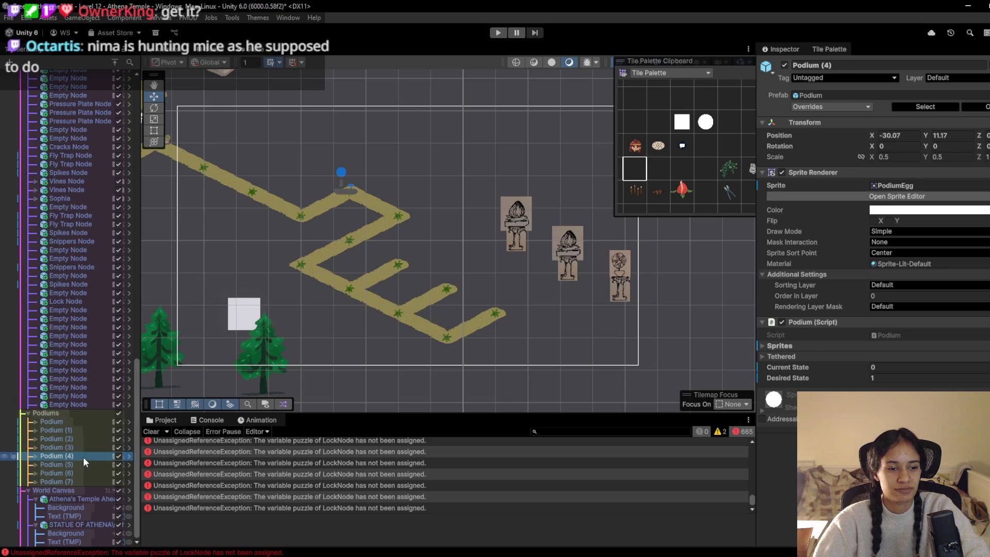
{"action": "key", "text": "Up"}
{"action": "key", "text": "Up"}
{"action": "key", "text": "Up"}
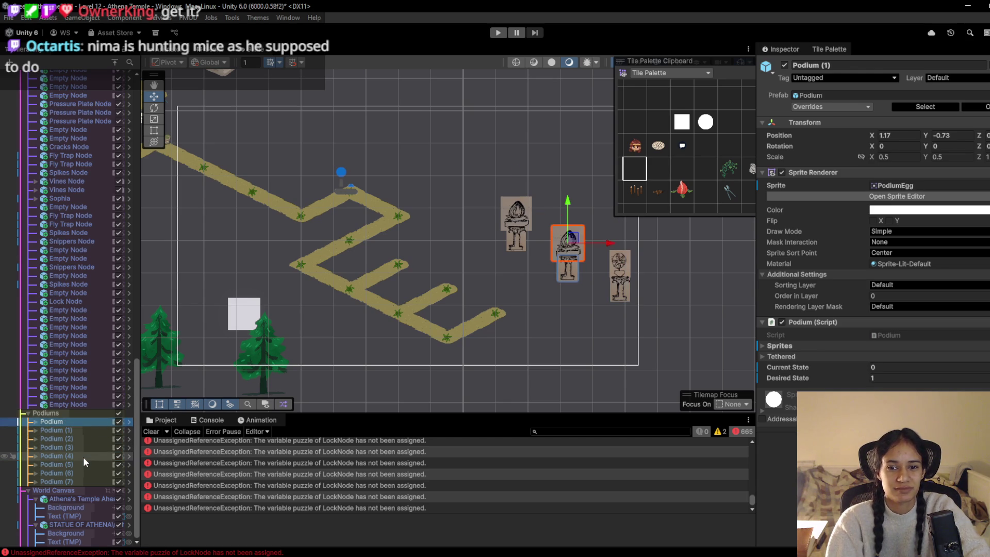
{"action": "left_click", "coordinate": [70, 439], "text": "shift"}
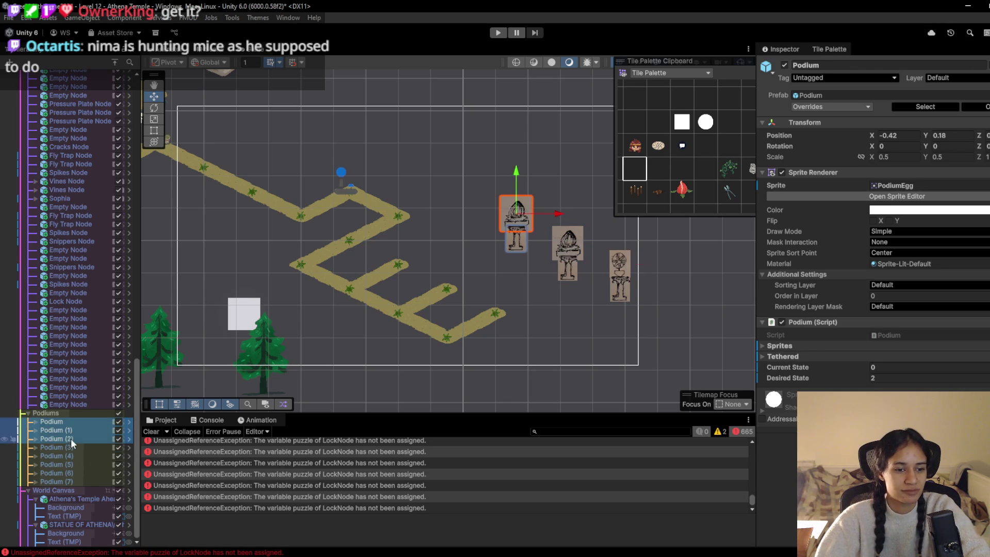
- Move the three selected podiums left and paint three white square tiles beside them
{"action": "left_click_drag", "start_coordinate": [632, 257], "coordinate": [529, 264]}
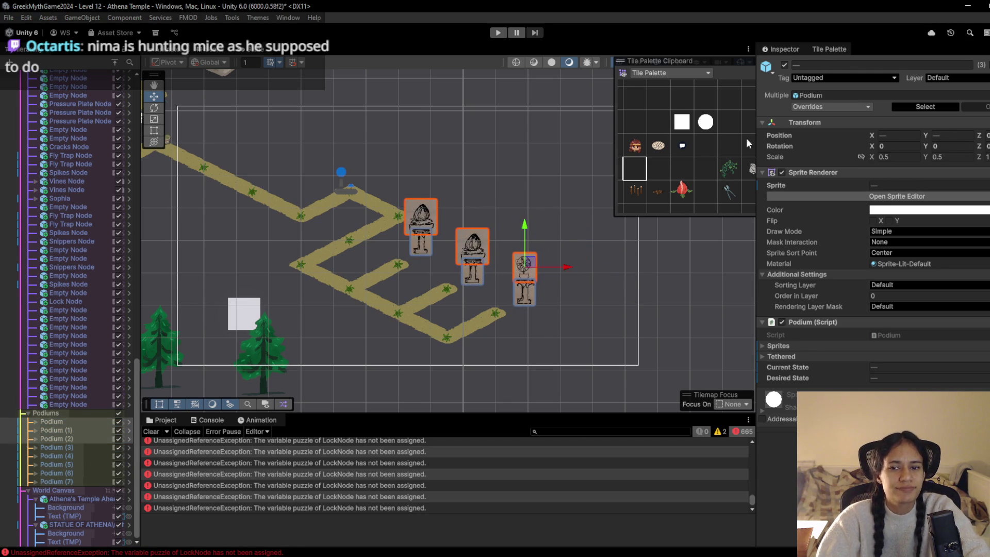
{"action": "left_click", "coordinate": [684, 121]}
{"action": "left_click", "coordinate": [398, 264]}
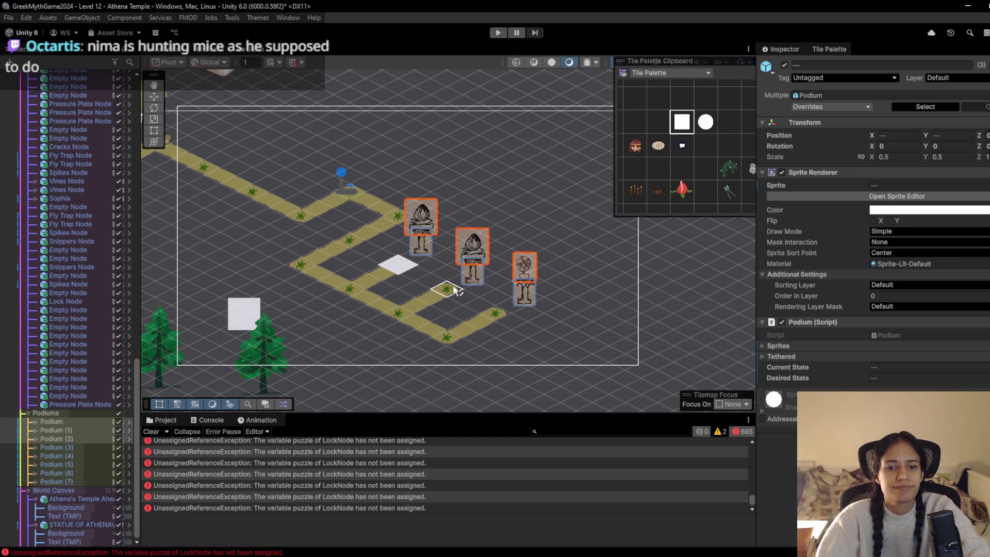
{"action": "left_click", "coordinate": [446, 289]}
{"action": "left_click", "coordinate": [495, 312]}
{"action": "scroll", "coordinate": [494, 310], "scroll_direction": "down", "scroll_amount": 3}
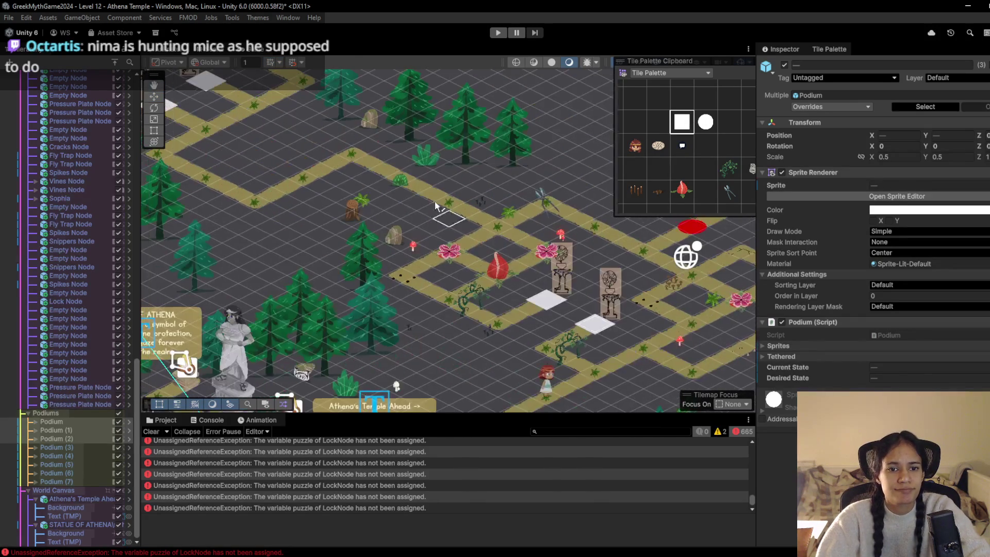
{"action": "scroll", "coordinate": [510, 268], "scroll_direction": "right", "scroll_amount": 5}
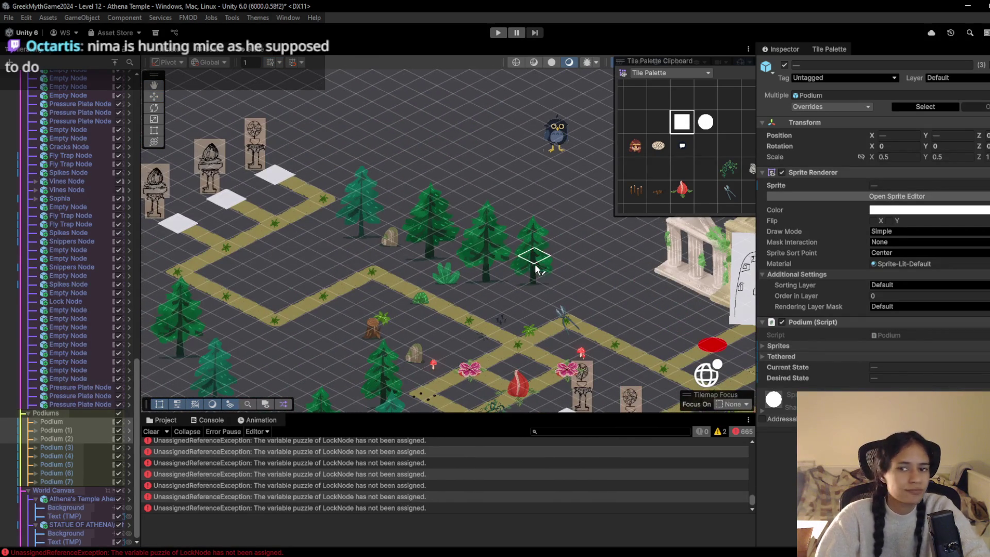
{"action": "scroll", "coordinate": [539, 273], "scroll_direction": "down", "scroll_amount": 5}
{"action": "scroll", "coordinate": [539, 273], "scroll_direction": "right", "scroll_amount": 5}
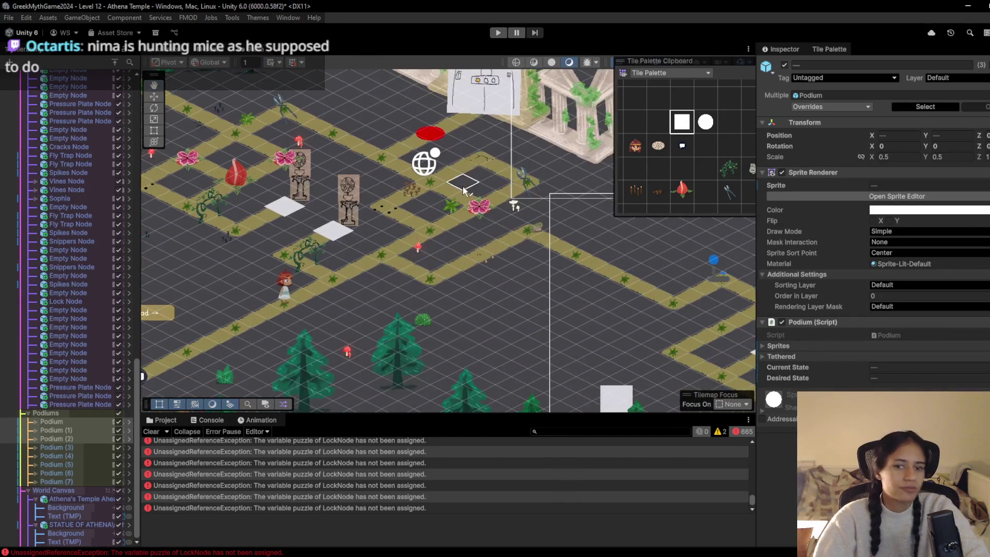
- Start play mode and inspect Grid 0 Camera (3), Grid 0 Camera (2), then Grid 0 Camera
{"action": "left_click", "coordinate": [497, 33]}
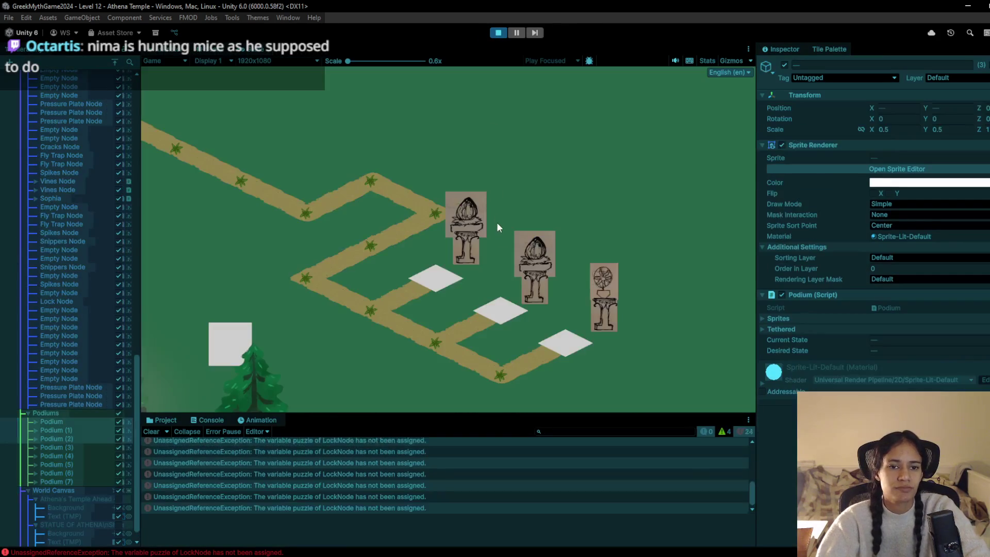
{"action": "scroll", "coordinate": [62, 442], "scroll_direction": "up", "scroll_amount": 10}
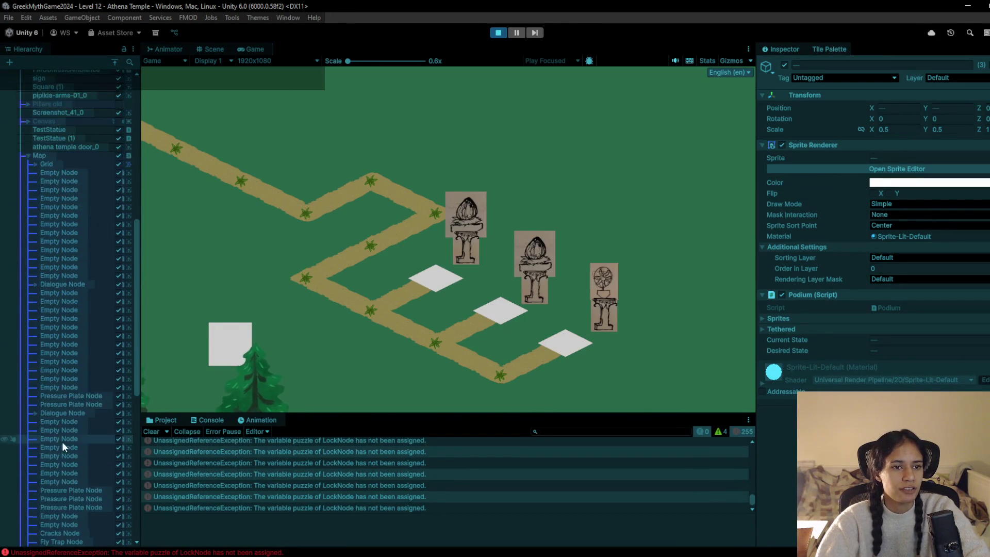
{"action": "scroll", "coordinate": [72, 420], "scroll_direction": "up", "scroll_amount": 3}
{"action": "left_click", "coordinate": [85, 185]}
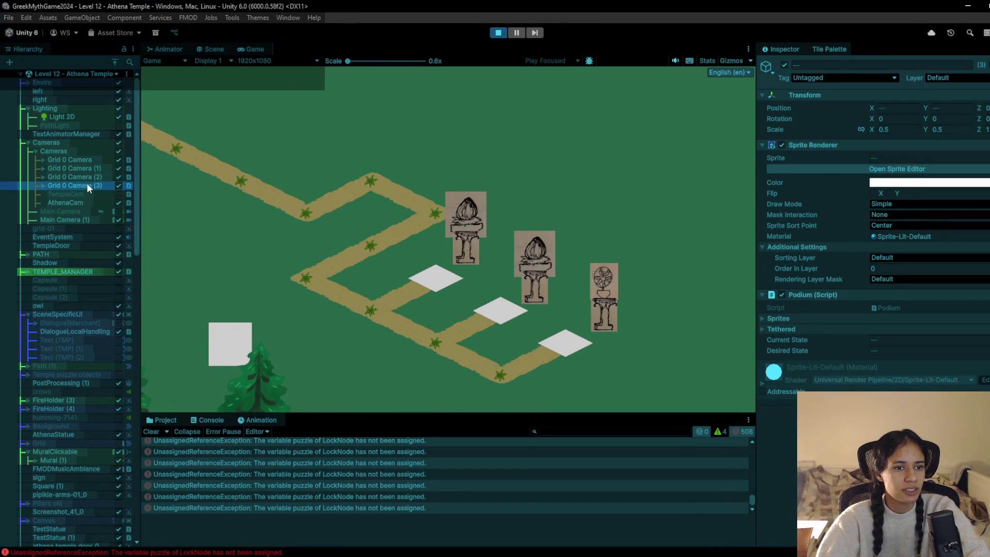
{"action": "left_click", "coordinate": [91, 175]}
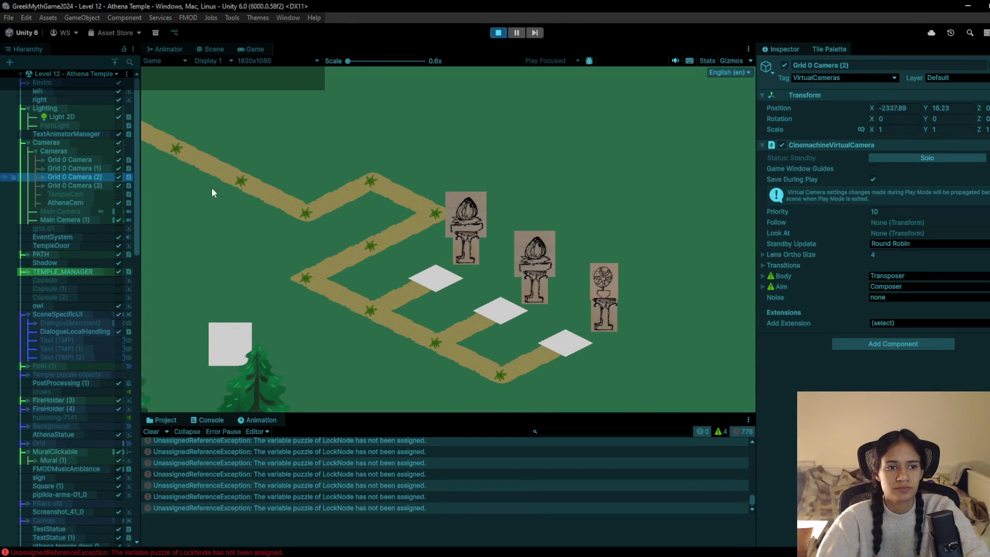
{"action": "left_click", "coordinate": [93, 160]}
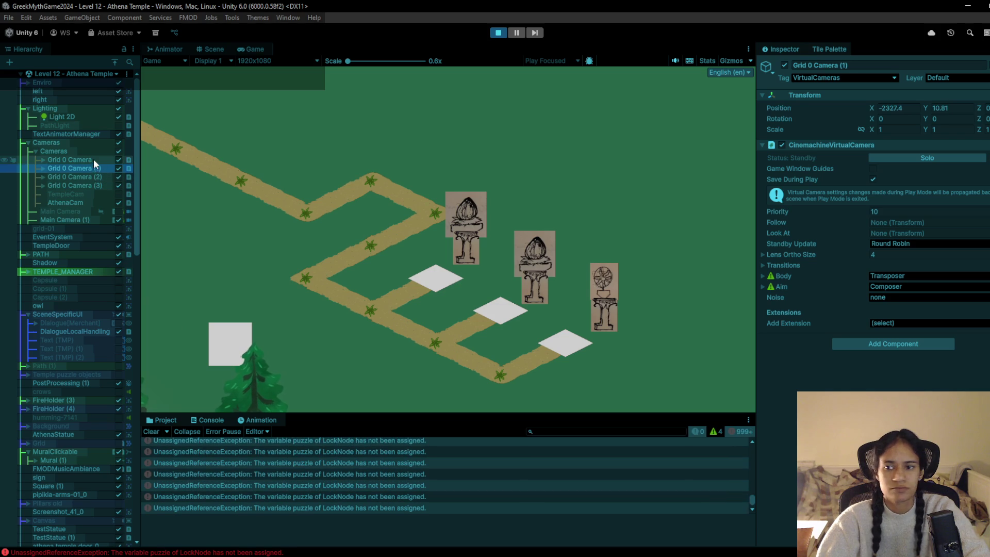
- Set Grid 0 Camera's priority to 15, then stop play mode
{"action": "double_click", "coordinate": [927, 212]}
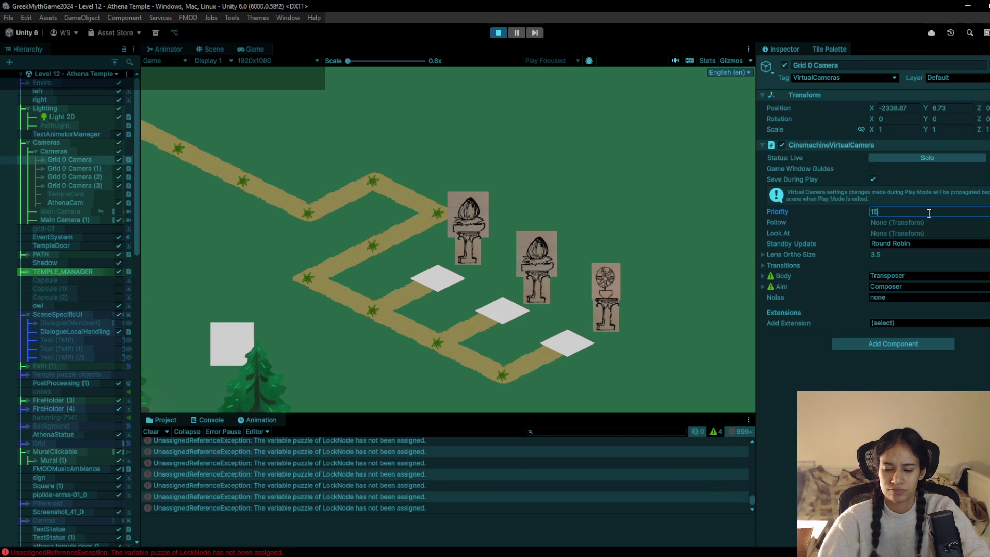
{"action": "type", "text": "15"}
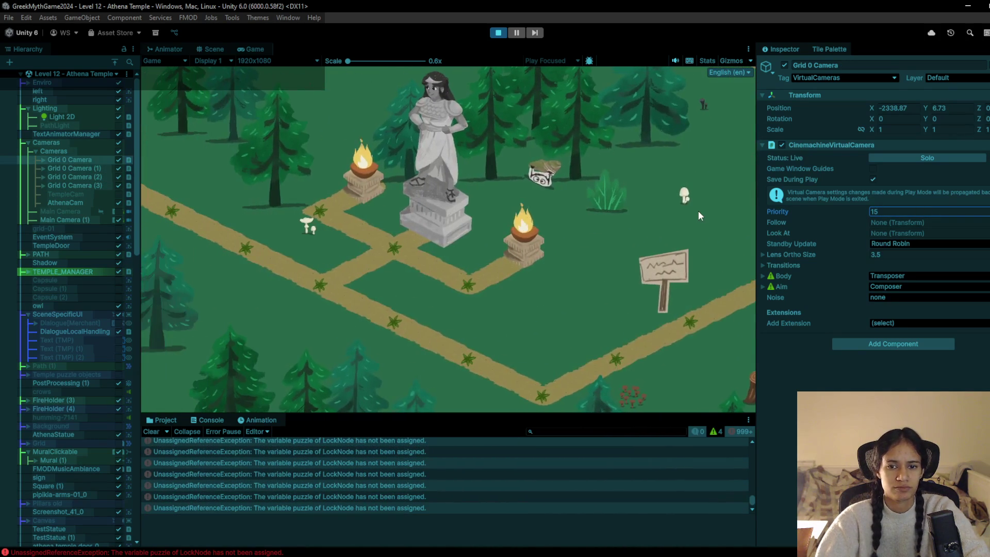
{"action": "key", "text": "Return"}
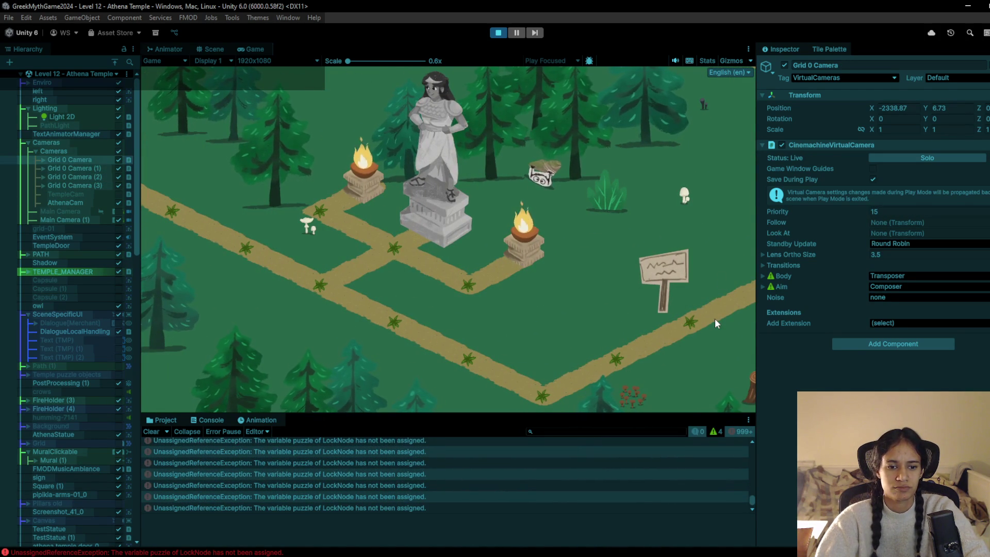
{"action": "left_click", "coordinate": [499, 32]}
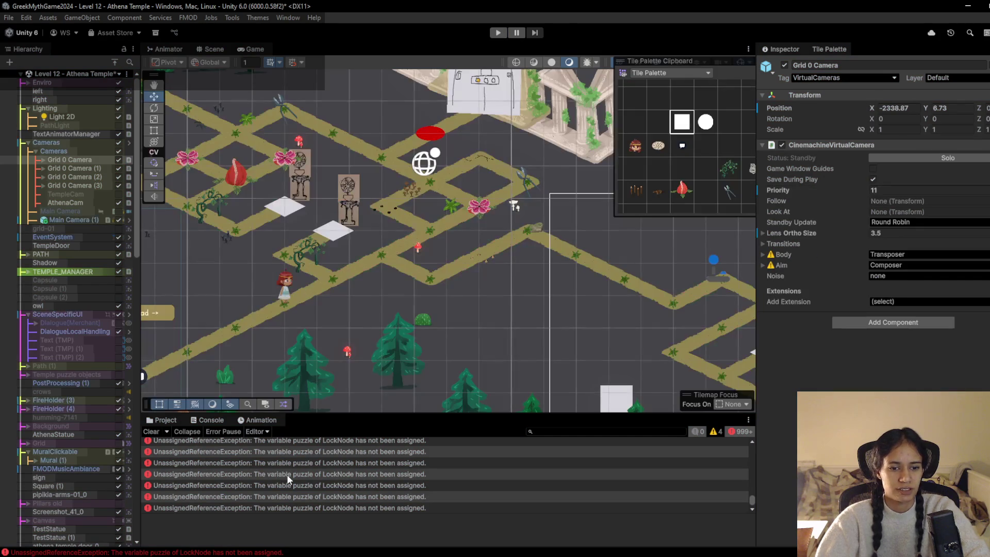
- Select the Lock Node at the red marker below the temple and edit its Puzzle list entries
{"action": "mouse_move", "coordinate": [547, 258]}
{"action": "left_mouse_down"}
{"action": "mouse_move", "coordinate": [288, 212]}
{"action": "mouse_move", "coordinate": [519, 328]}
{"action": "left_mouse_up"}
{"action": "scroll", "coordinate": [292, 216], "scroll_direction": "up", "scroll_amount": 3}
{"action": "left_click", "coordinate": [353, 188]}
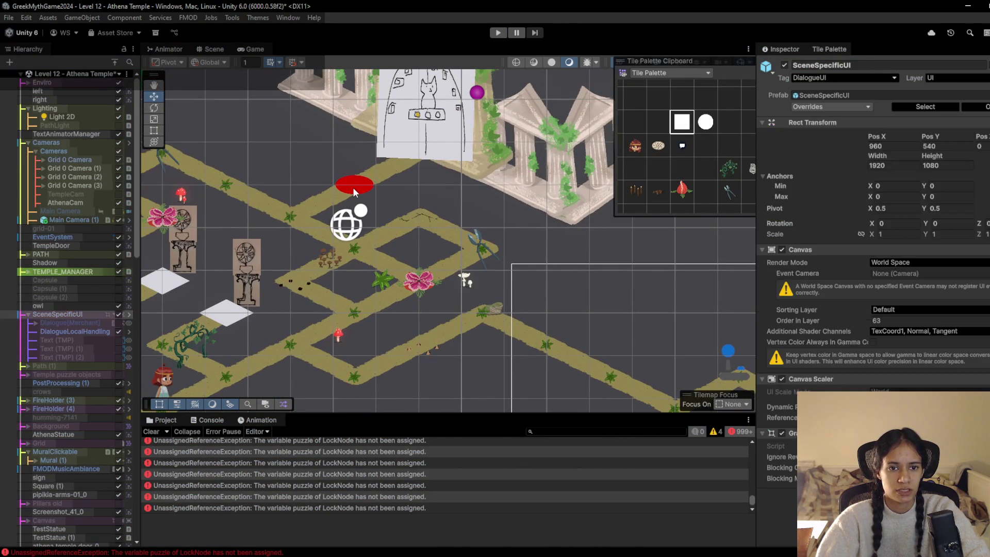
{"action": "left_click", "coordinate": [353, 187]}
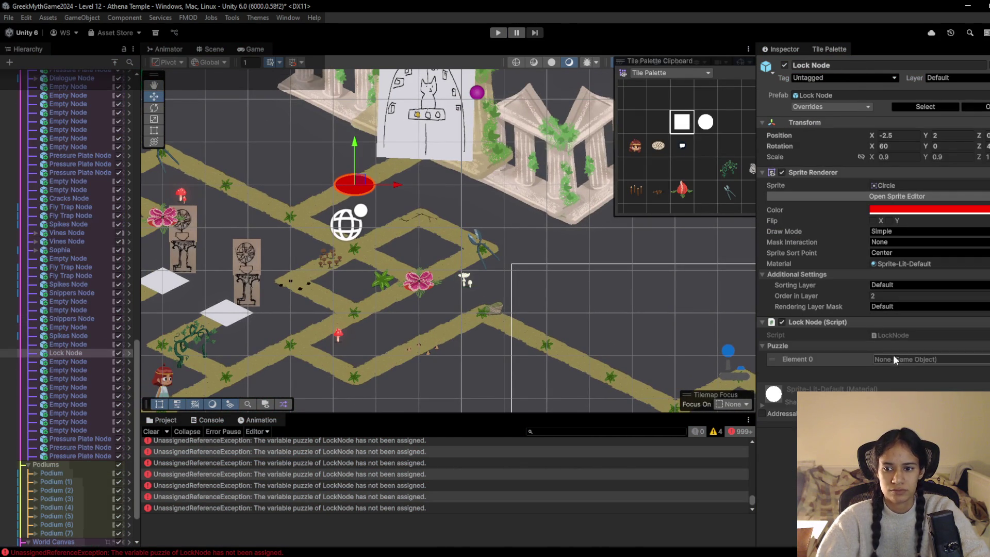
{"action": "left_click", "coordinate": [984, 367]}
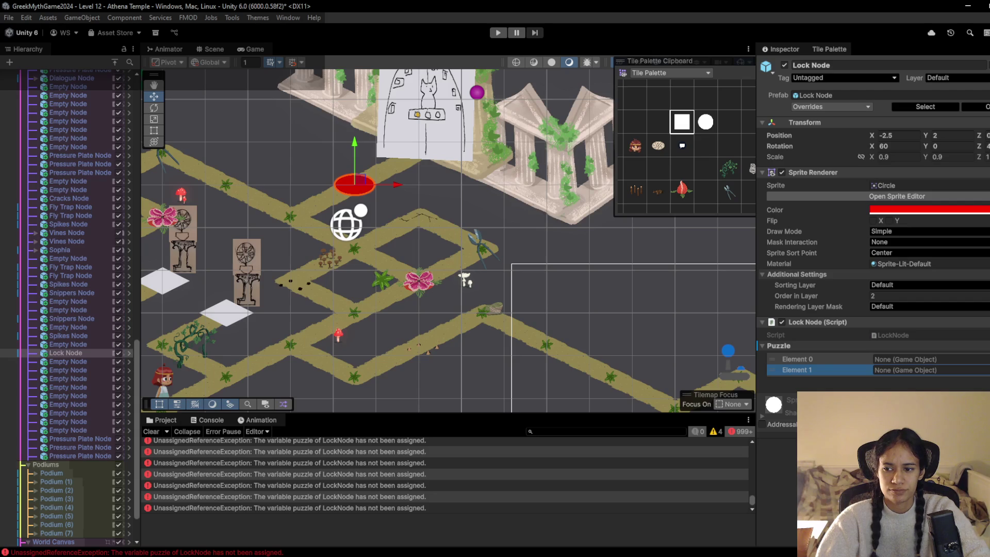
{"action": "left_click", "coordinate": [978, 334]}
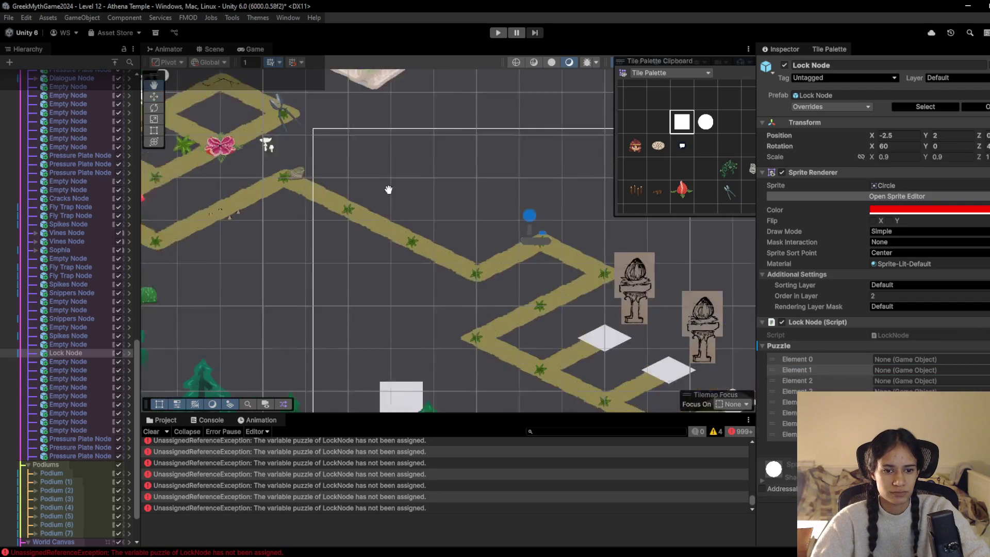
- Reselect the Lock Node and clear all entries from its Puzzle list
{"action": "left_click", "coordinate": [73, 473]}
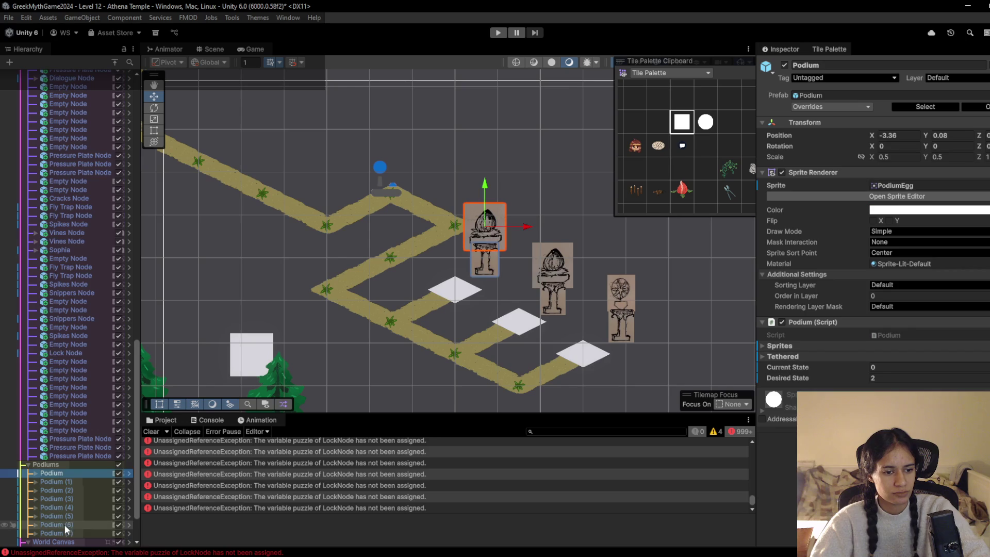
{"action": "left_click", "coordinate": [64, 531], "text": "shift"}
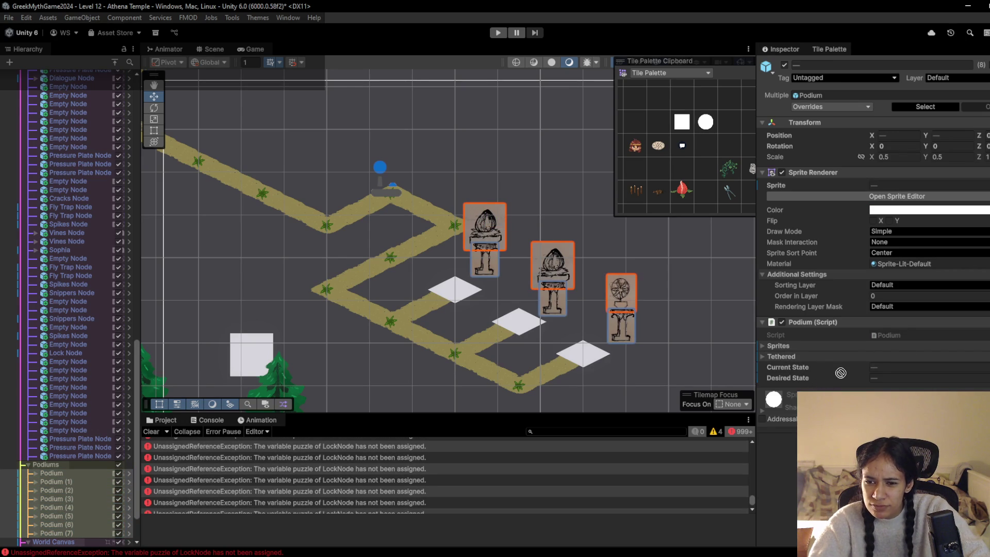
{"action": "scroll", "coordinate": [649, 369], "scroll_direction": "down", "scroll_amount": 3}
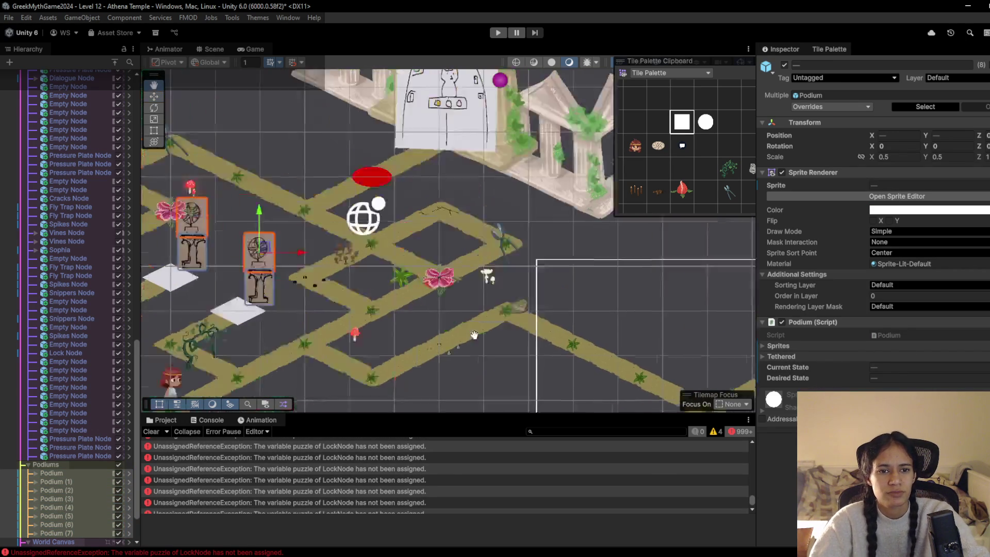
{"action": "left_click", "coordinate": [430, 234]}
{"action": "left_click", "coordinate": [430, 234]}
{"action": "left_click", "coordinate": [430, 233]}
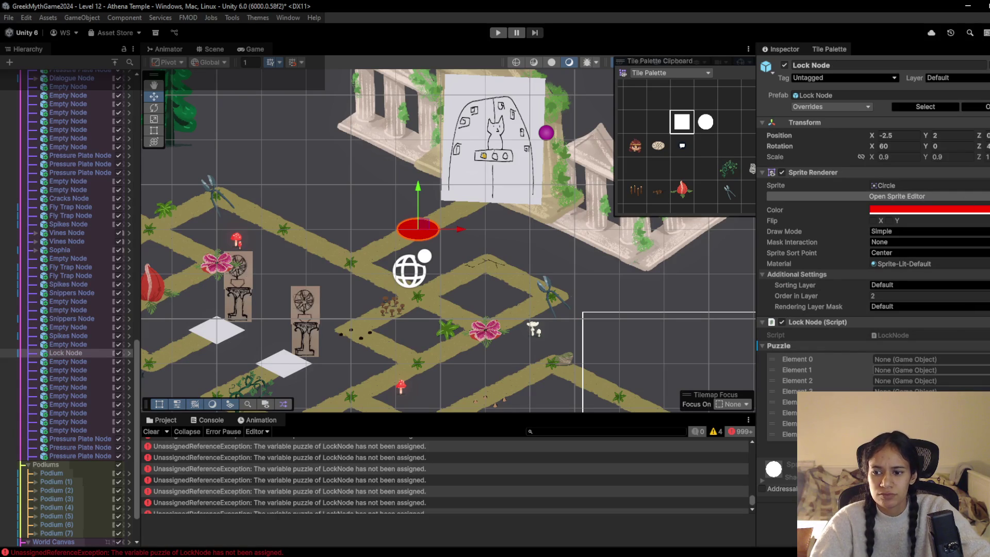
{"action": "left_click", "coordinate": [983, 446]}
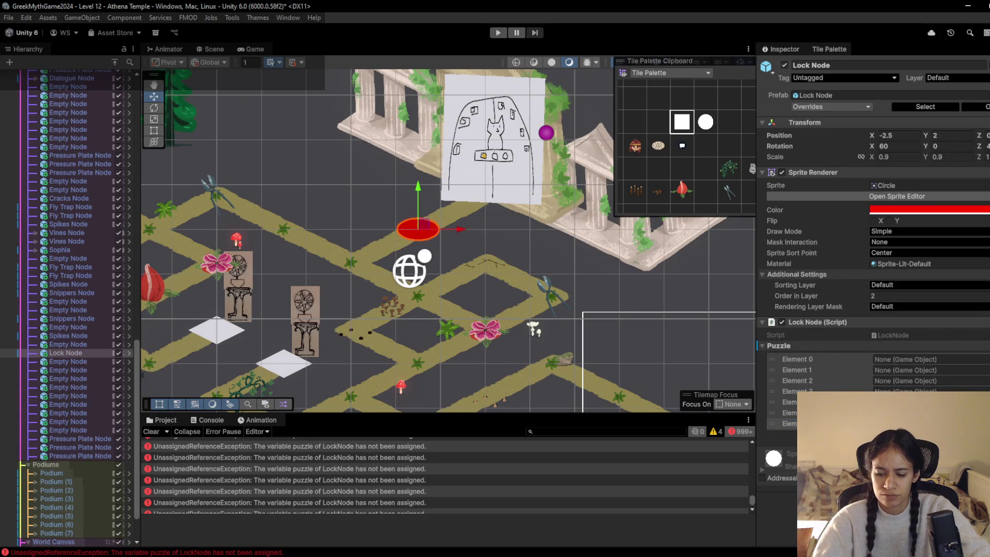
{"action": "key", "text": "Return"}
- Drag Podium through Podium (7) onto the Lock Node's Puzzle list, then reselect Podium
{"action": "scroll", "coordinate": [132, 530], "scroll_direction": "down", "scroll_amount": 3}
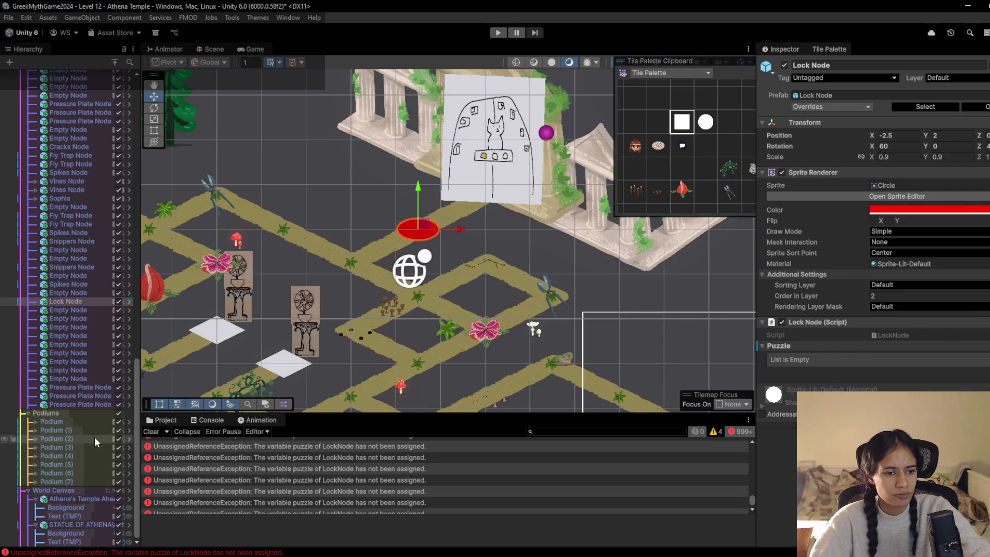
{"action": "left_click", "coordinate": [91, 420]}
{"action": "left_click", "coordinate": [79, 484], "text": "shift"}
{"action": "mouse_move", "coordinate": [88, 455]}
{"action": "left_mouse_down"}
{"action": "mouse_move", "coordinate": [962, 350]}
{"action": "mouse_move", "coordinate": [979, 361]}
{"action": "left_mouse_up"}
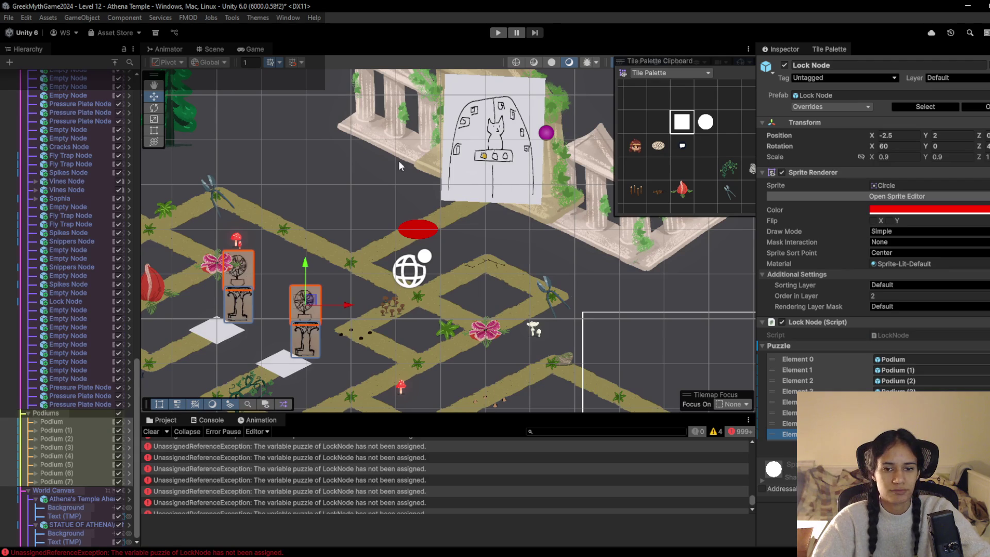
{"action": "left_click_drag", "start_coordinate": [399, 160], "coordinate": [536, 74]}
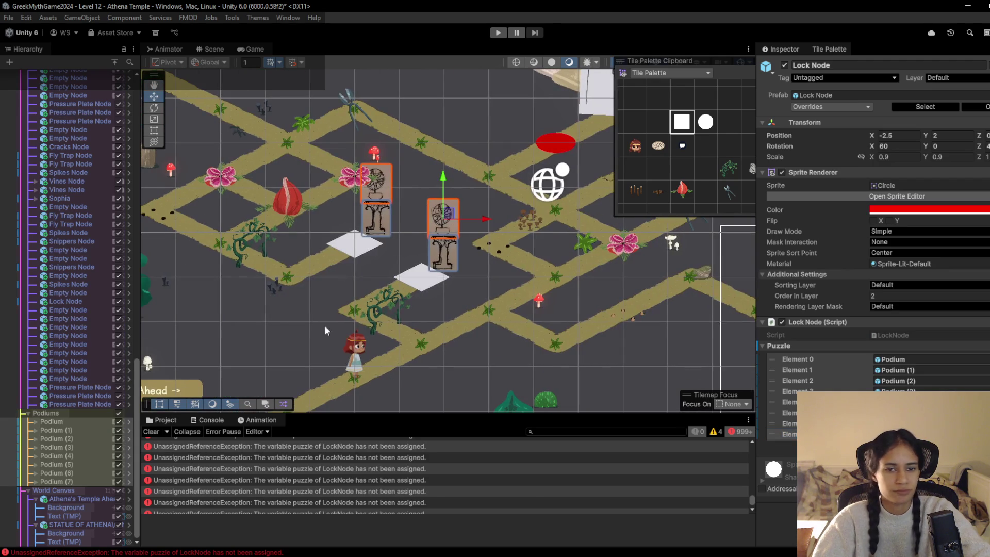
{"action": "left_click", "coordinate": [60, 423]}
- Link the left white pressure plate to Podium
{"action": "key", "text": "f"}
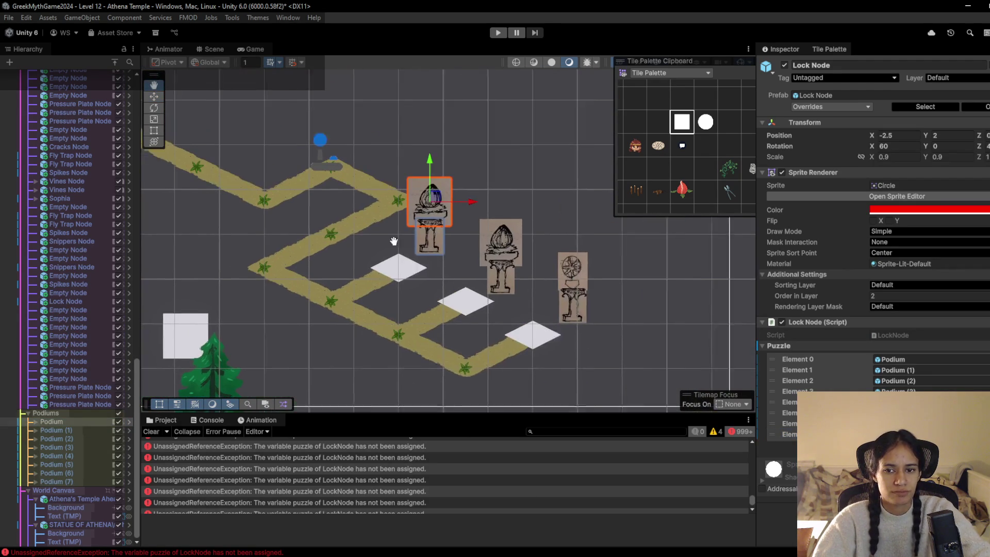
{"action": "left_click_drag", "start_coordinate": [393, 241], "coordinate": [366, 241]}
{"action": "left_click", "coordinate": [375, 274]}
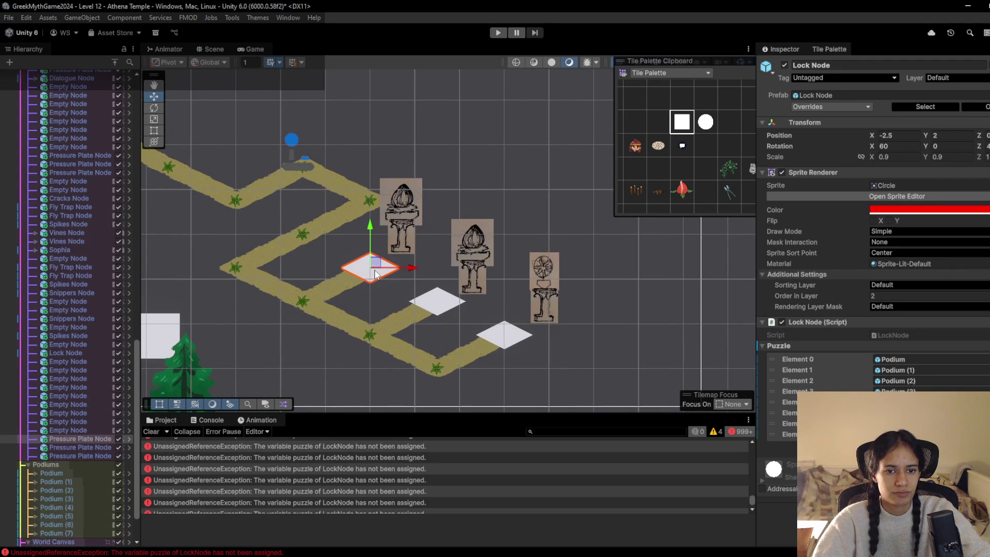
{"action": "scroll", "coordinate": [61, 472], "scroll_direction": "down", "scroll_amount": 2}
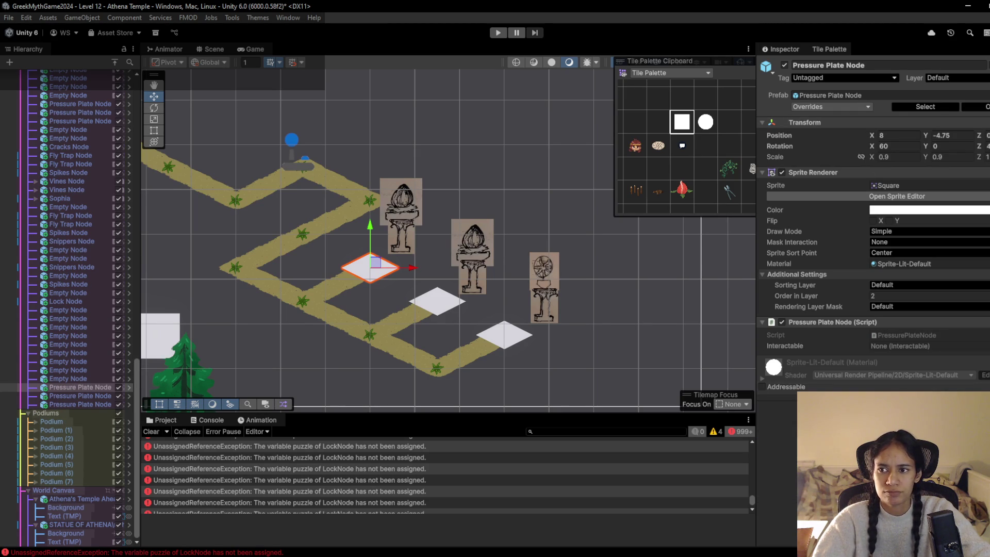
{"action": "left_click", "coordinate": [79, 437]}
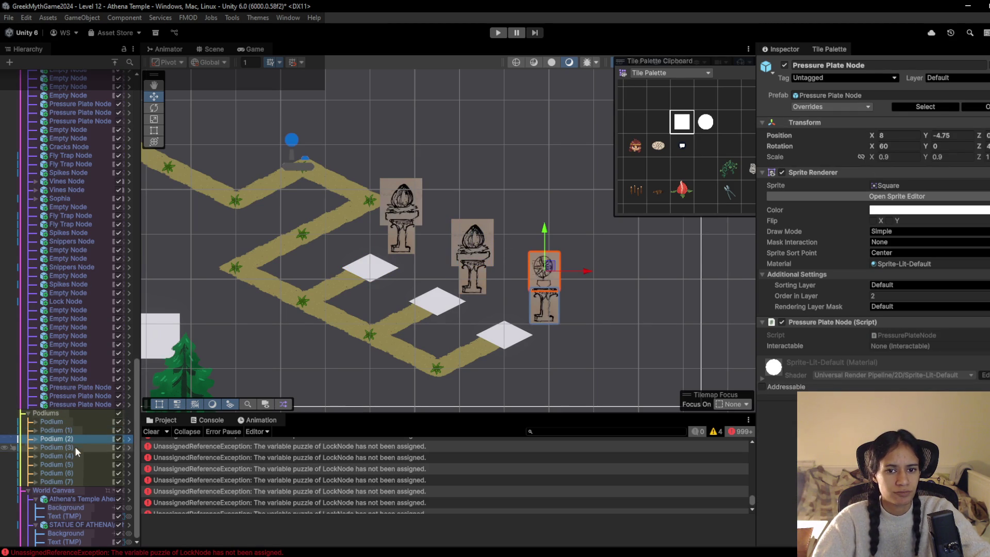
{"action": "left_click", "coordinate": [88, 429]}
{"action": "left_click", "coordinate": [90, 422]}
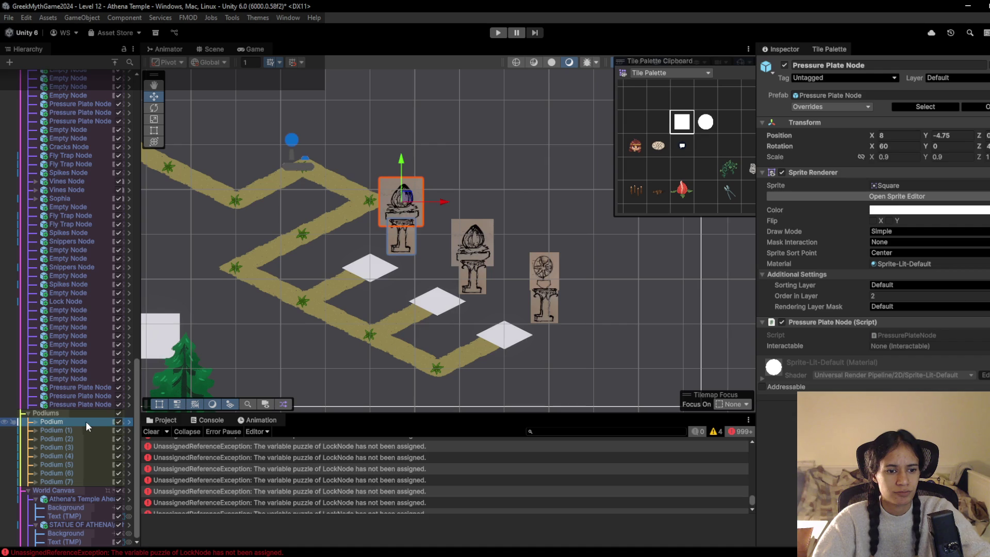
{"action": "left_click_drag", "start_coordinate": [86, 422], "coordinate": [904, 347]}
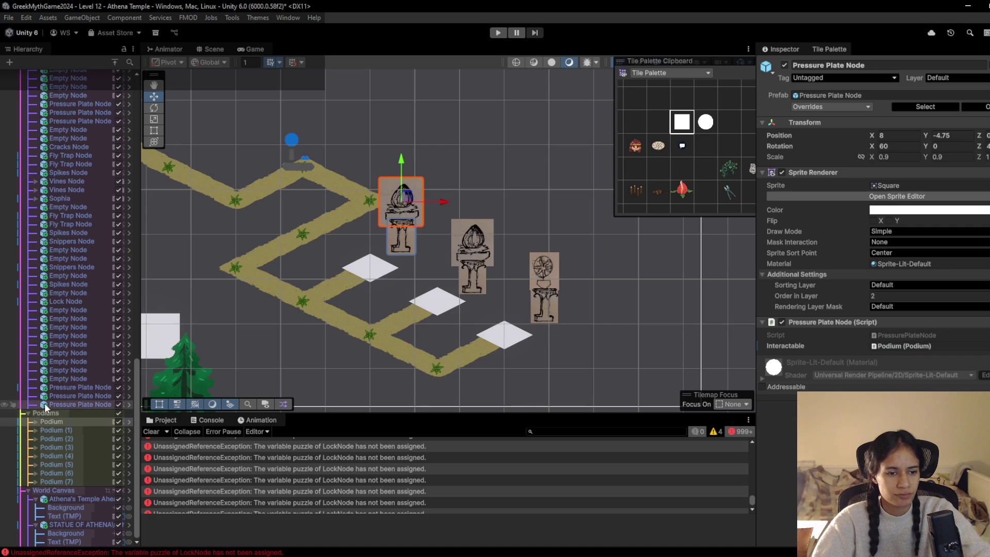
- Select the middle white pressure plate and drag a podium onto its Inspector field
{"action": "left_click", "coordinate": [52, 421]}
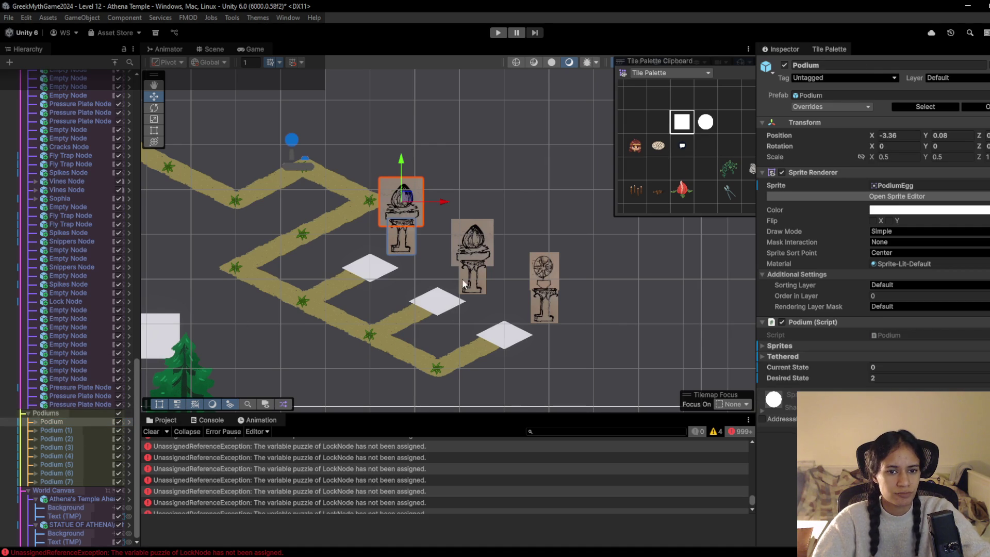
{"action": "left_click", "coordinate": [442, 308]}
{"action": "left_click", "coordinate": [443, 307]}
{"action": "left_click", "coordinate": [443, 307]}
{"action": "left_click", "coordinate": [443, 308]}
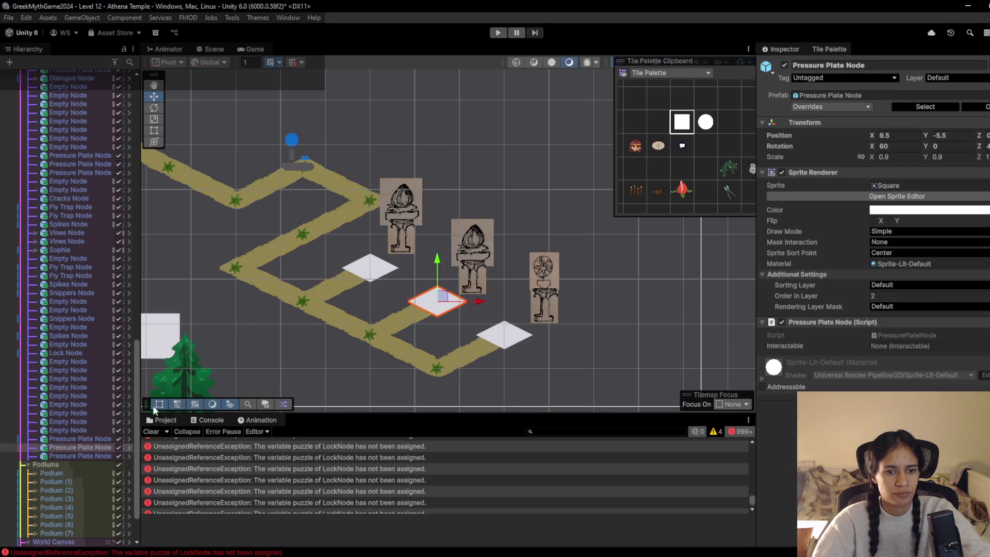
{"action": "scroll", "coordinate": [83, 437], "scroll_direction": "down", "scroll_amount": 3}
{"action": "mouse_move", "coordinate": [82, 437]}
{"action": "left_mouse_down"}
{"action": "mouse_move", "coordinate": [953, 369]}
{"action": "mouse_move", "coordinate": [940, 345]}
{"action": "left_mouse_up"}
- Link the right pressure plate to Podium (2) and enter rename mode on Podium
{"action": "left_click", "coordinate": [73, 405]}
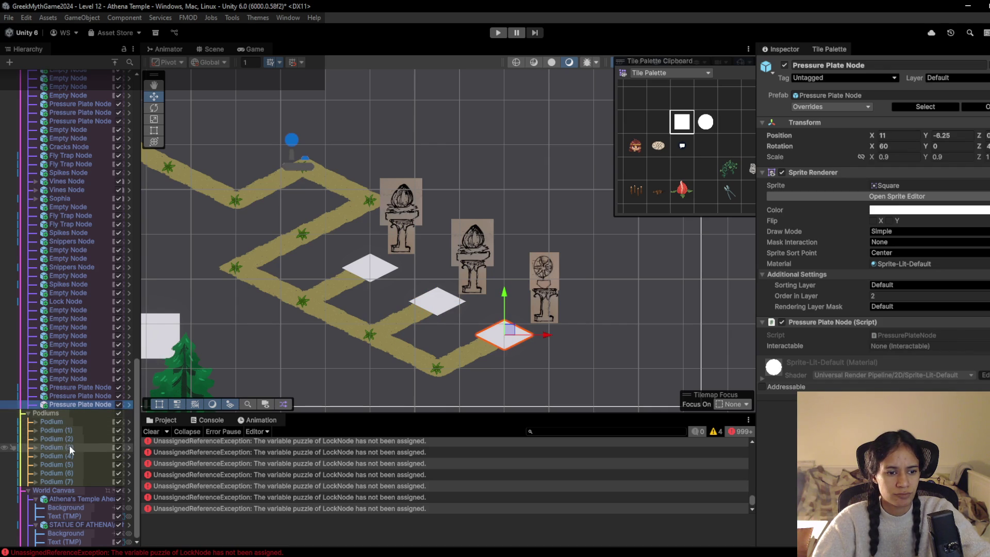
{"action": "mouse_move", "coordinate": [62, 439]}
{"action": "left_mouse_down"}
{"action": "mouse_move", "coordinate": [945, 357]}
{"action": "mouse_move", "coordinate": [913, 346]}
{"action": "left_mouse_up"}
{"action": "left_click", "coordinate": [88, 423]}
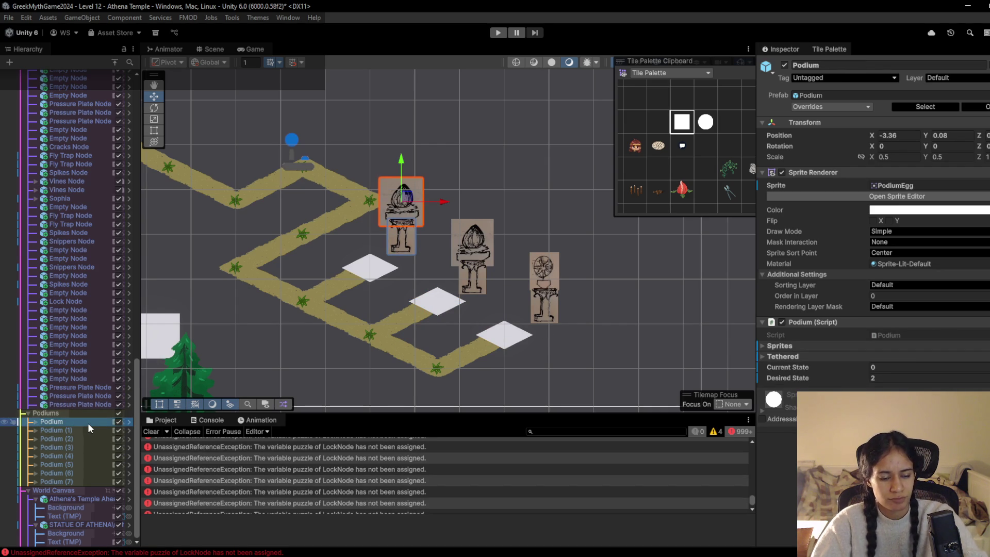
{"action": "left_click", "coordinate": [87, 423]}
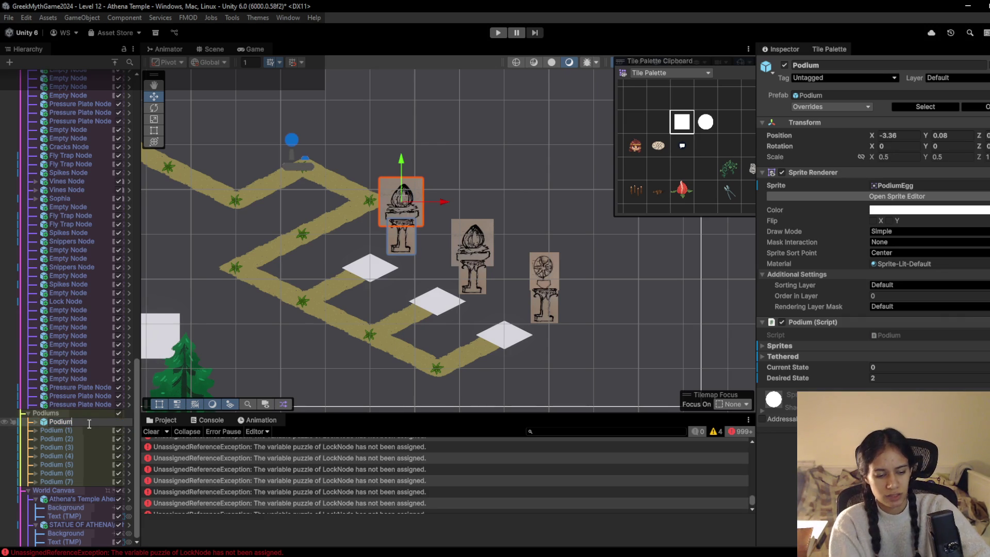
- Rename Podium, Podium (1) and Podium (2) to PodiumC1, PodiumC2 and PodiumC3
{"action": "type", "text": "C1"}
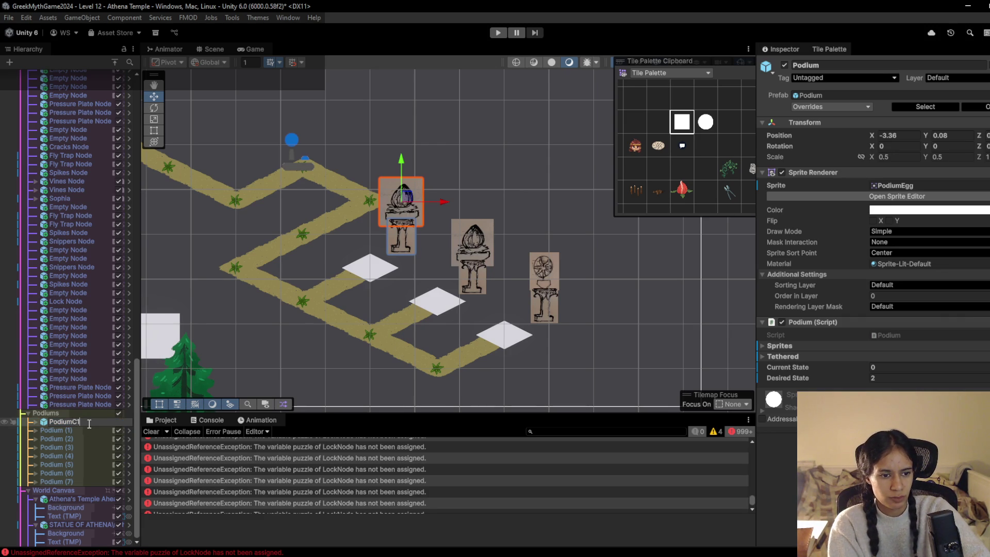
{"action": "key", "text": "Return"}
{"action": "key", "text": "Down"}
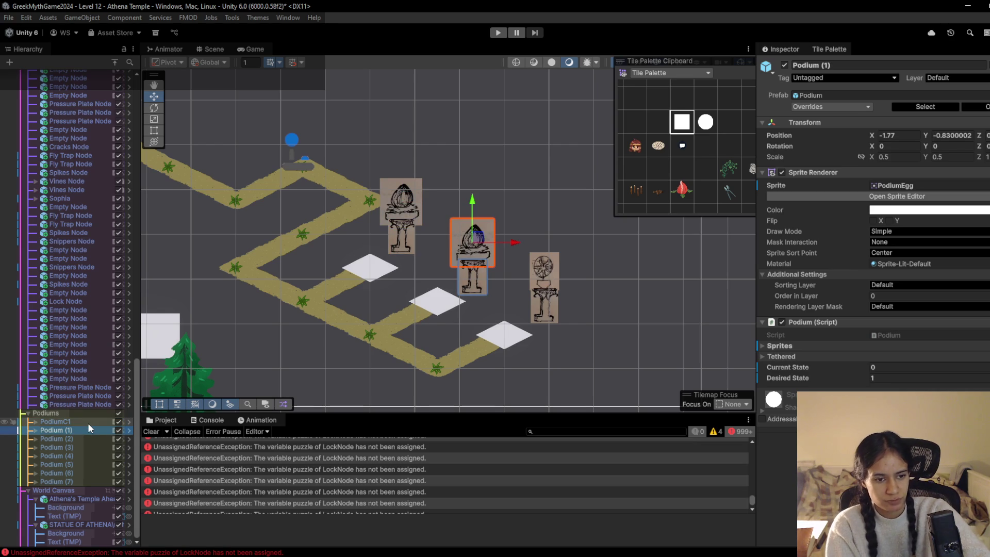
{"action": "key", "text": "F2"}
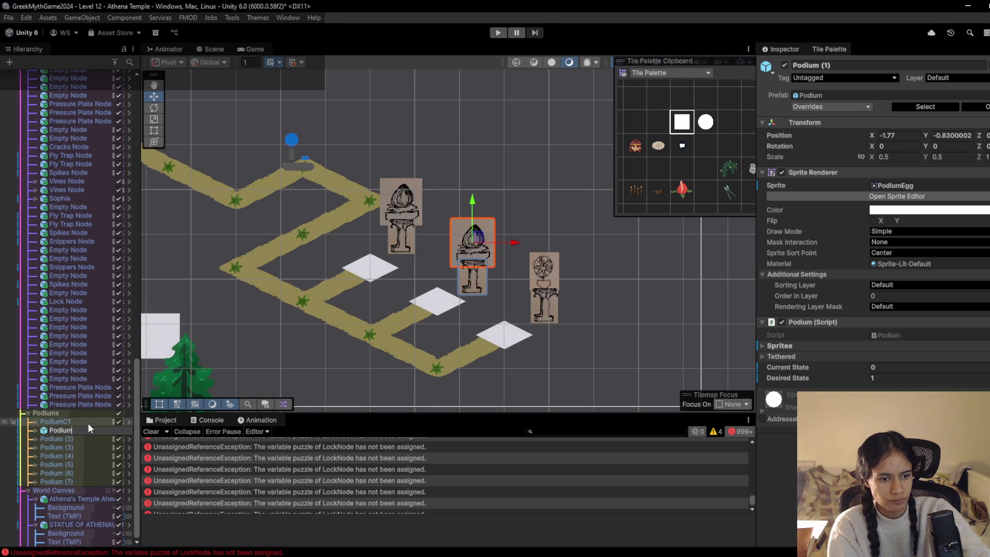
{"action": "type", "text": "C2"}
{"action": "key", "text": "Return"}
{"action": "key", "text": "Down"}
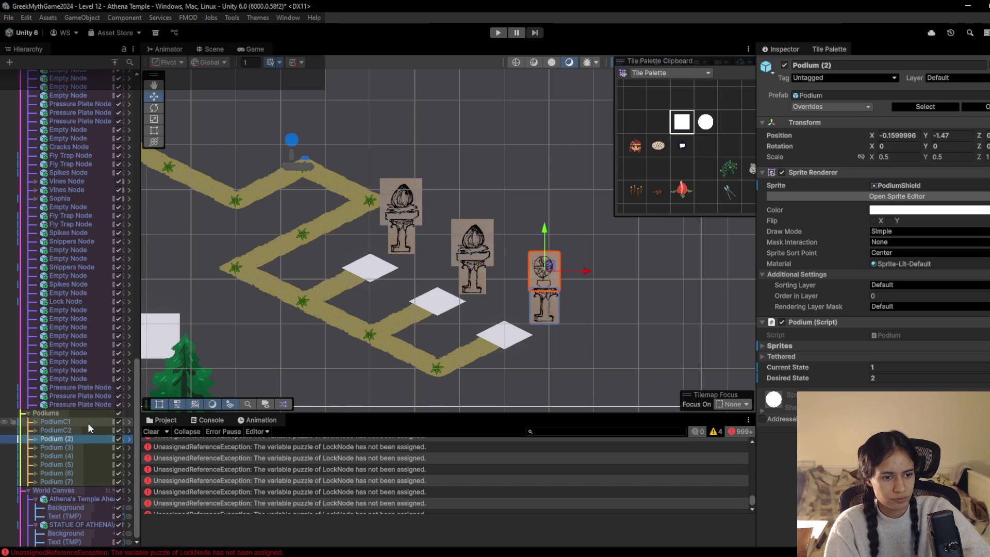
{"action": "key", "text": "Right"}
{"action": "key", "text": "F2"}
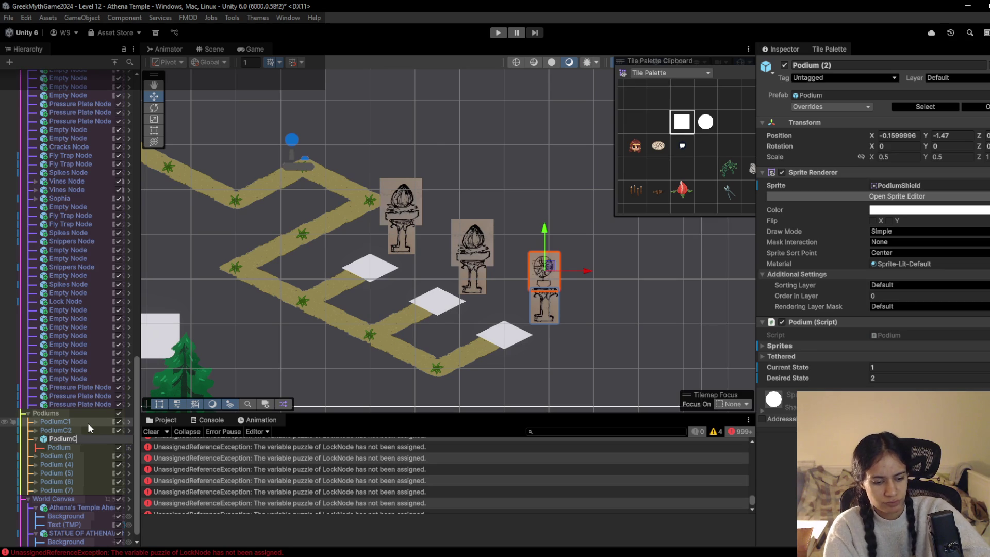
{"action": "type", "text": "C3"}
{"action": "key", "text": "Return"}
{"action": "key", "text": "Down"}
{"action": "key", "text": "Down"}
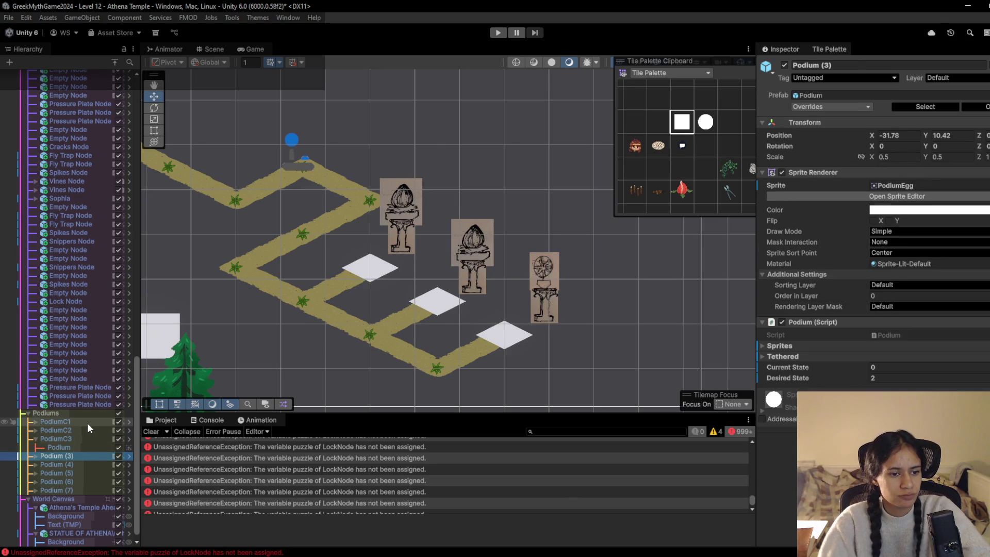
- Select Podium (3) and check which podiums the nearby pressure plates control
{"action": "left_click", "coordinate": [36, 440]}
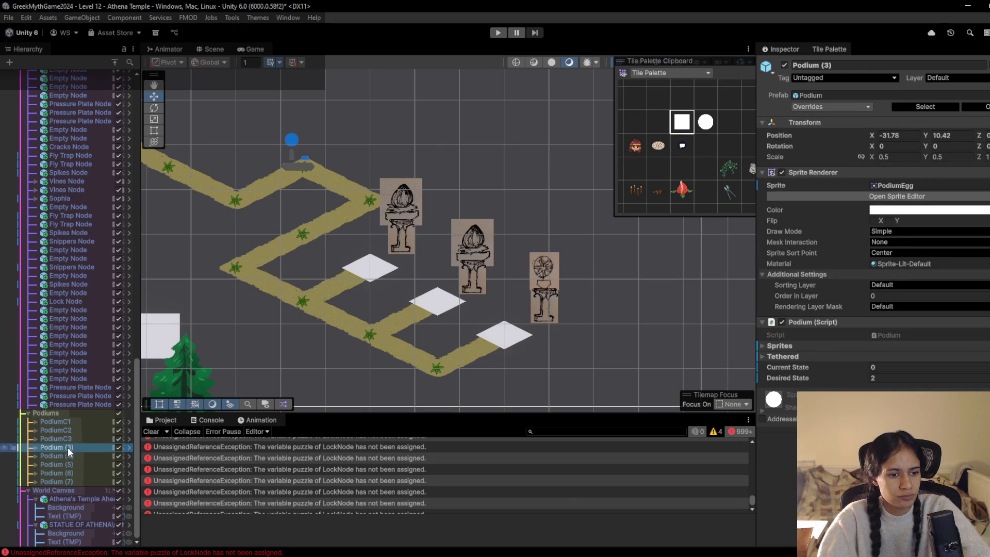
{"action": "left_click", "coordinate": [500, 338]}
{"action": "left_click", "coordinate": [500, 337]}
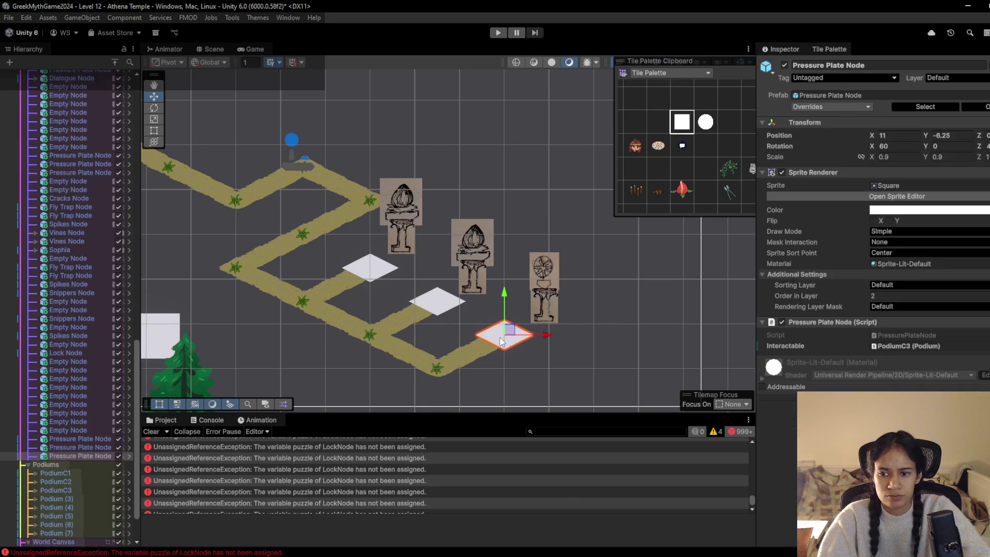
{"action": "scroll", "coordinate": [244, 175], "scroll_direction": "down", "scroll_amount": 3}
{"action": "scroll", "coordinate": [516, 355], "scroll_direction": "up", "scroll_amount": 2}
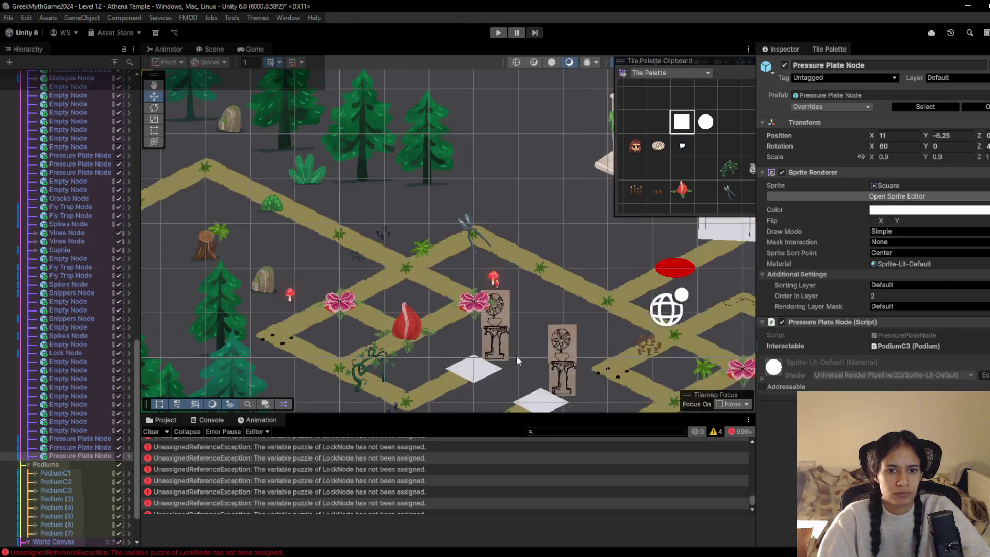
{"action": "left_click", "coordinate": [464, 256]}
{"action": "left_click", "coordinate": [464, 256]}
{"action": "left_click", "coordinate": [464, 257]}
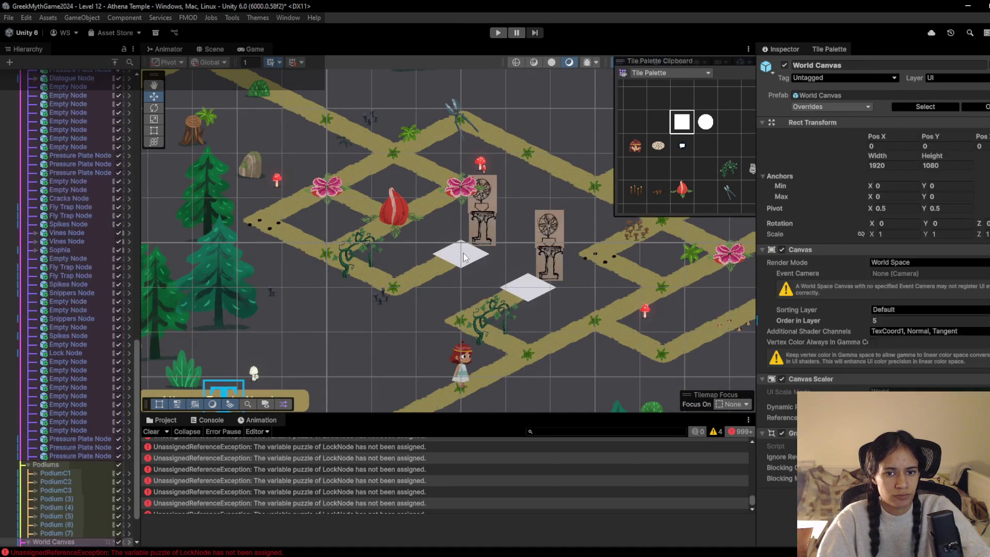
{"action": "left_click", "coordinate": [464, 257]}
{"action": "scroll", "coordinate": [98, 492], "scroll_direction": "down", "scroll_amount": 2}
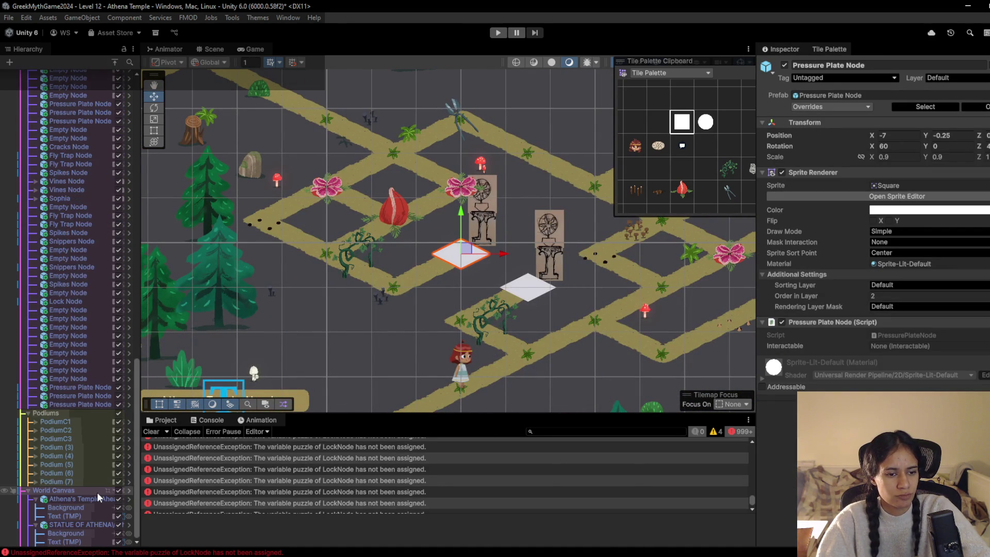
- Rename Podium (6) to PodiumA1
{"action": "left_click", "coordinate": [77, 448]}
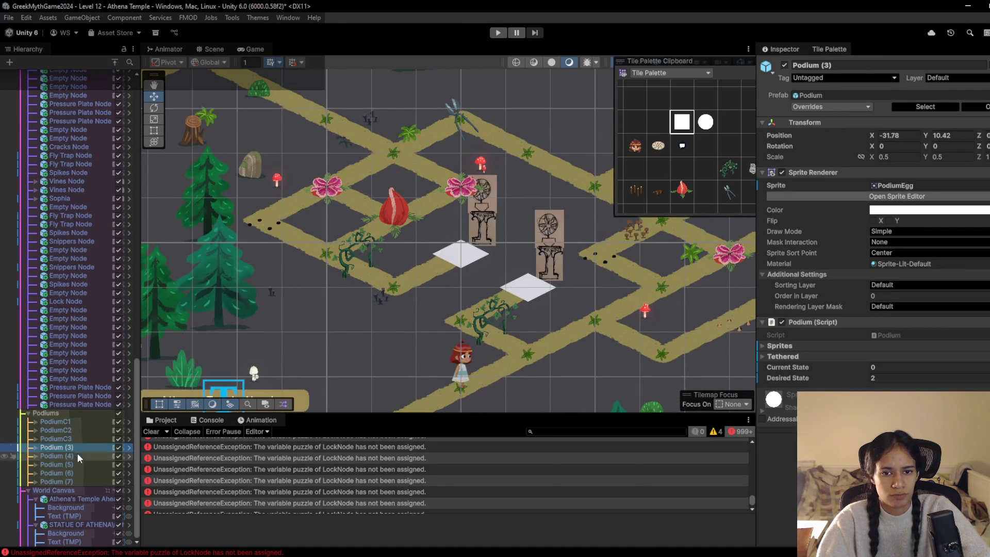
{"action": "left_click", "coordinate": [77, 454]}
{"action": "left_click", "coordinate": [78, 473]}
{"action": "left_click", "coordinate": [79, 473]}
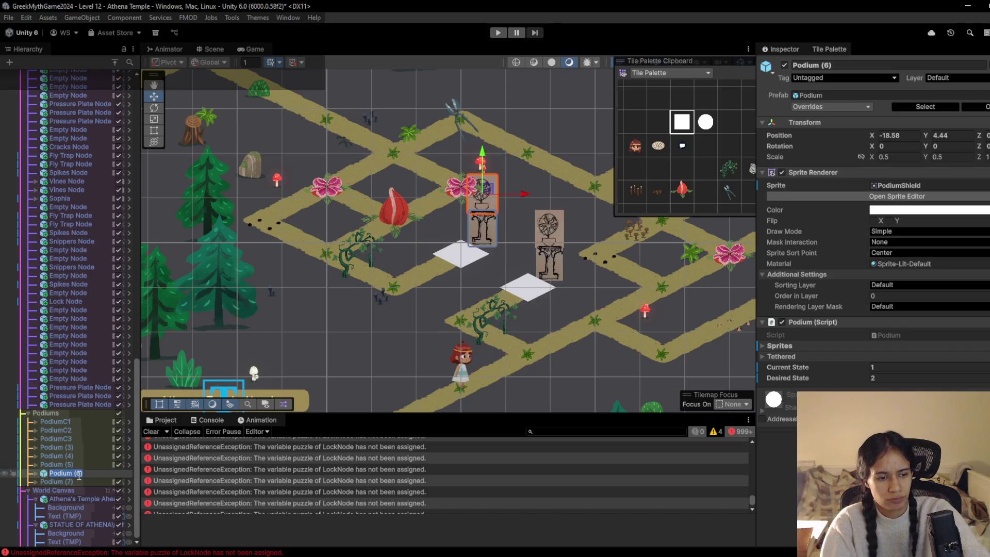
{"action": "left_click", "coordinate": [79, 473]}
{"action": "type", "text": "A"}
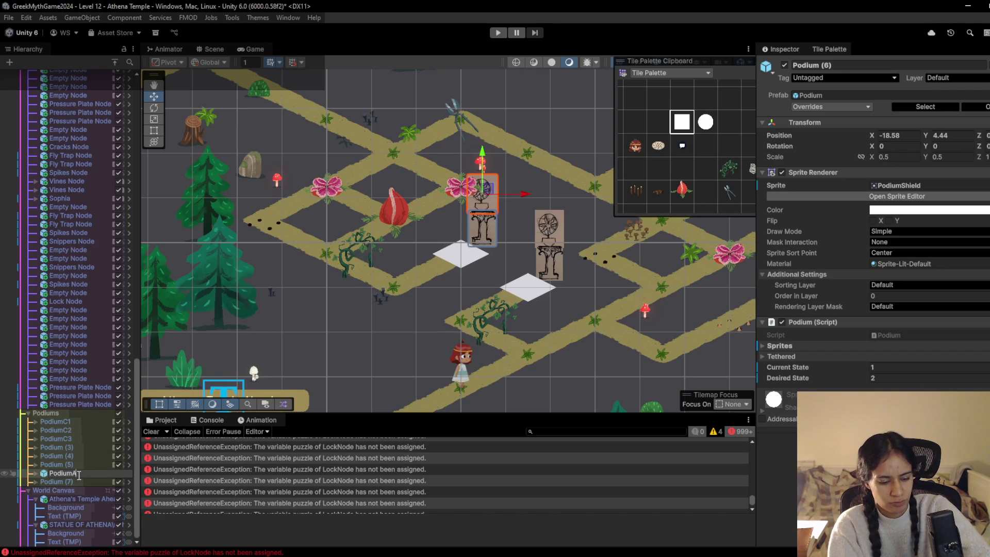
{"action": "type", "text": "1"}
{"action": "key", "text": "Return"}
- Rename Podium (7) to PodiumA2 and select the pressure plate below PodiumA1
{"action": "left_click", "coordinate": [78, 481]}
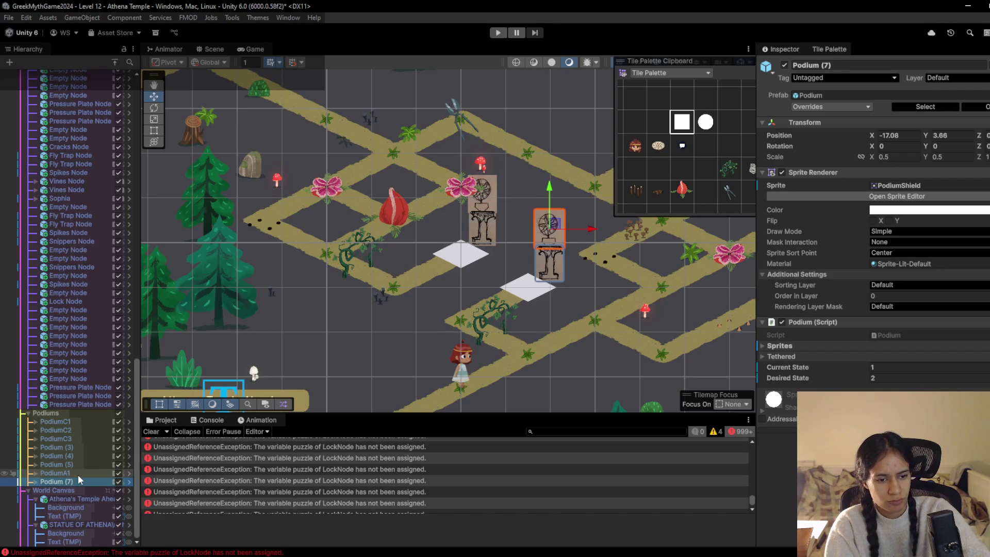
{"action": "left_click", "coordinate": [79, 481]}
{"action": "key", "text": "BackSpace"}
{"action": "key", "text": "BackSpace"}
{"action": "key", "text": "BackSpace"}
{"action": "type", "text": "A"}
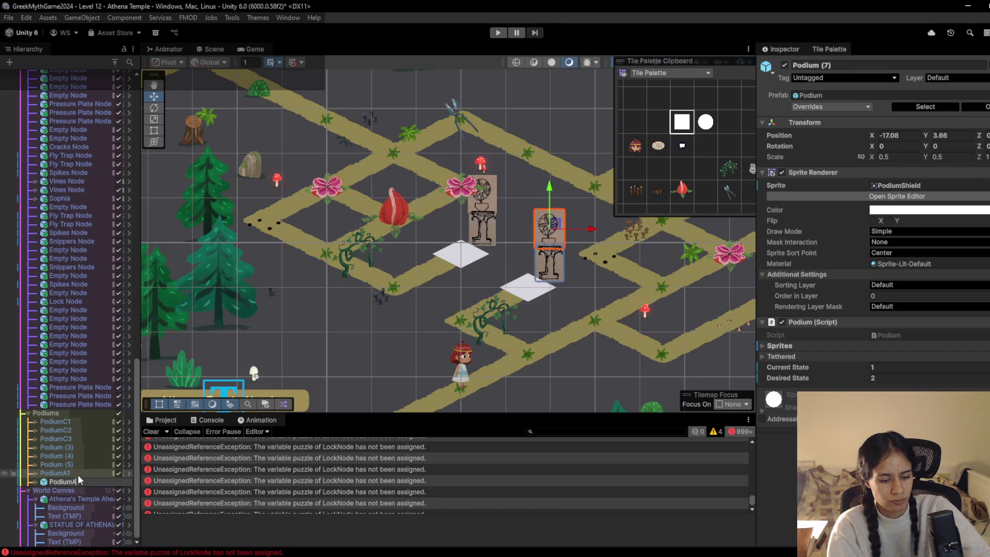
{"action": "type", "text": "2"}
{"action": "key", "text": "Return"}
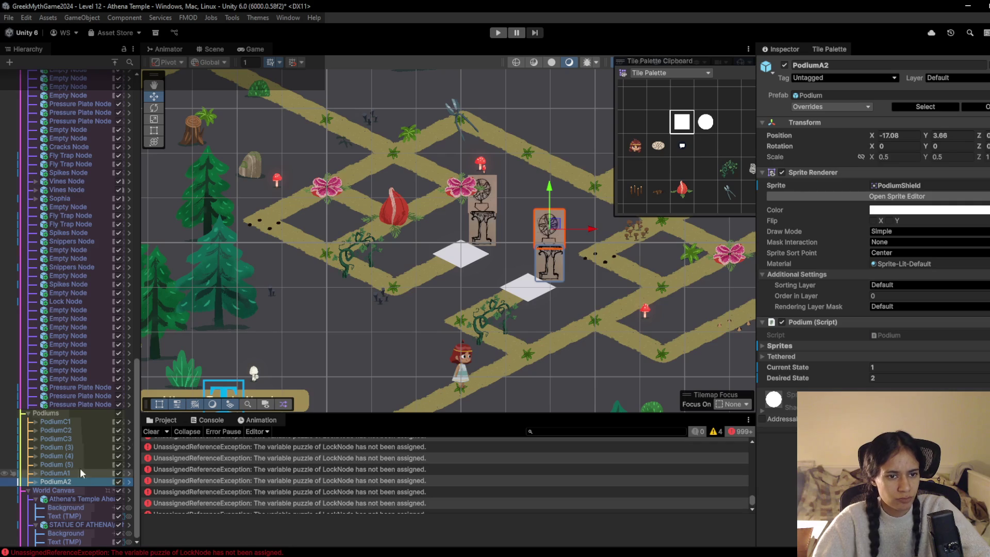
{"action": "left_click", "coordinate": [462, 260]}
{"action": "left_click", "coordinate": [461, 259]}
- Set the first pressure plate's Interactable to PodiumA1
{"action": "left_click", "coordinate": [462, 259]}
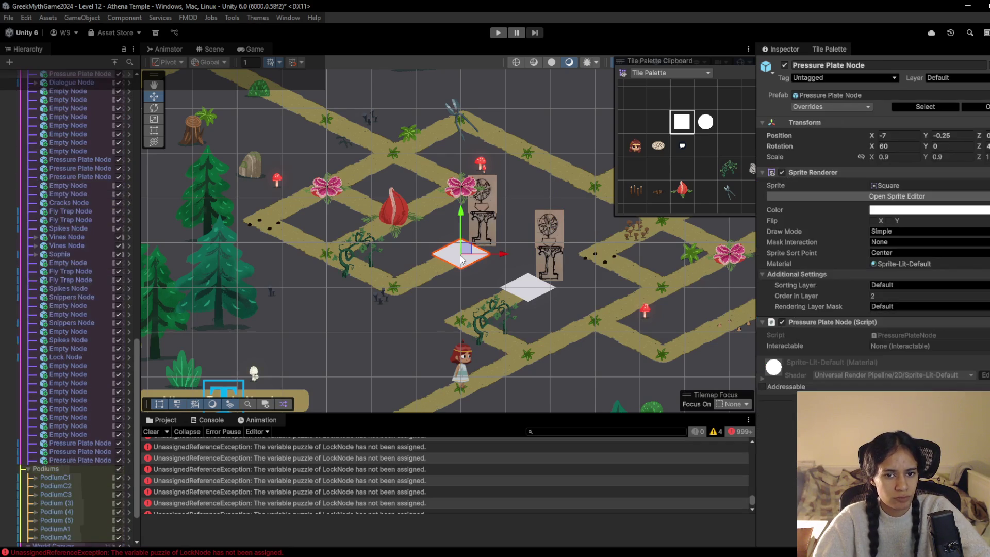
{"action": "left_click", "coordinate": [985, 346]}
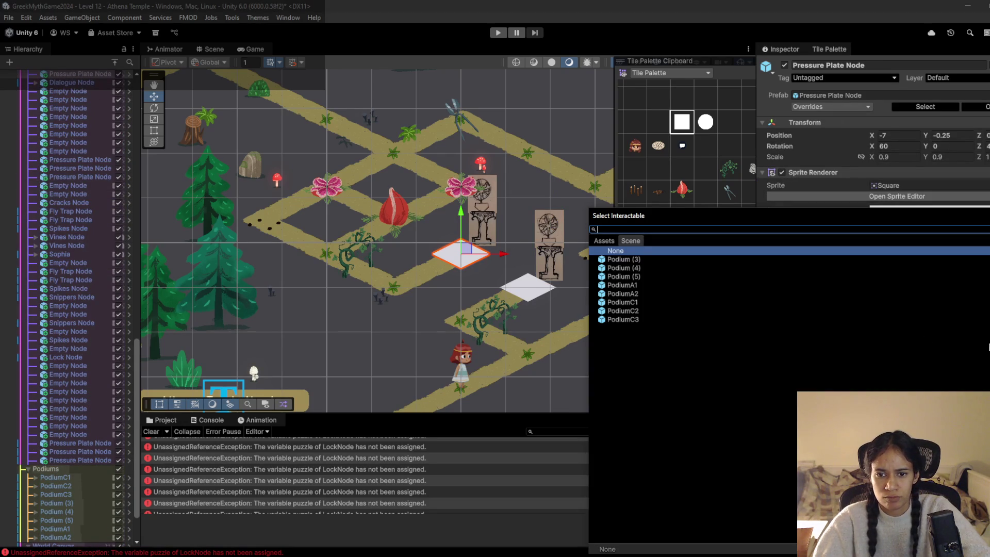
{"action": "double_click", "coordinate": [639, 284]}
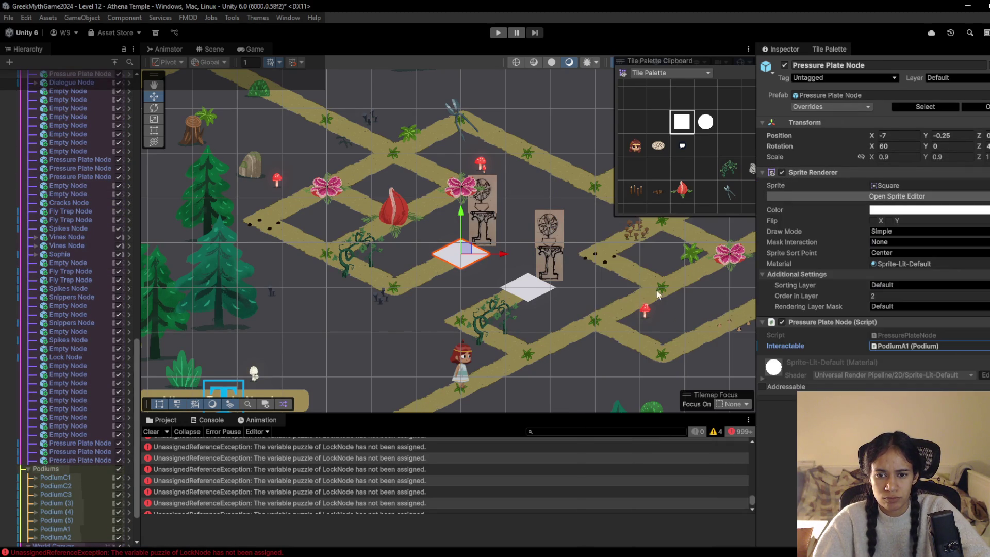
- Set the second pressure plate's Interactable to PodiumA2
{"action": "scroll", "coordinate": [88, 487], "scroll_direction": "down", "scroll_amount": 3}
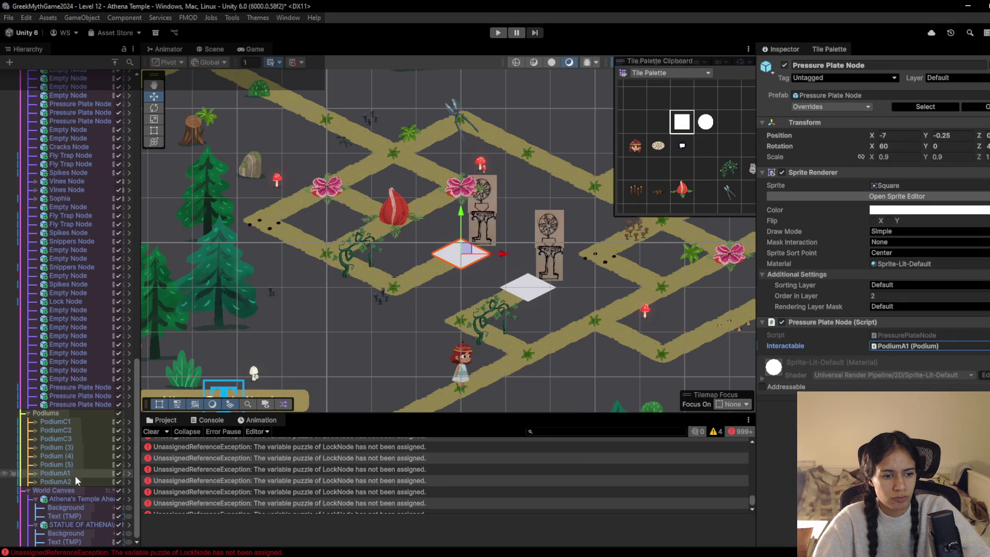
{"action": "left_click", "coordinate": [535, 294]}
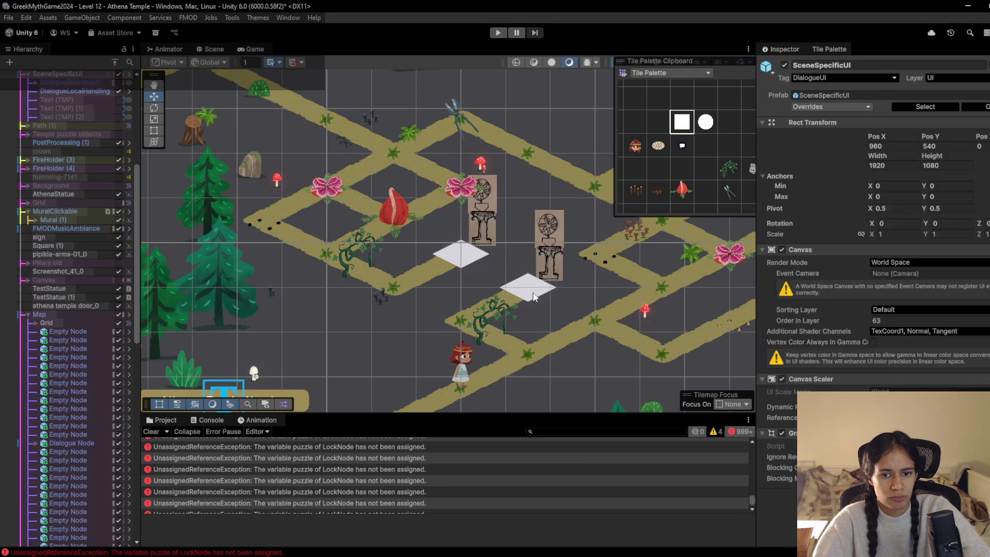
{"action": "left_click", "coordinate": [535, 294]}
{"action": "left_click", "coordinate": [535, 294]}
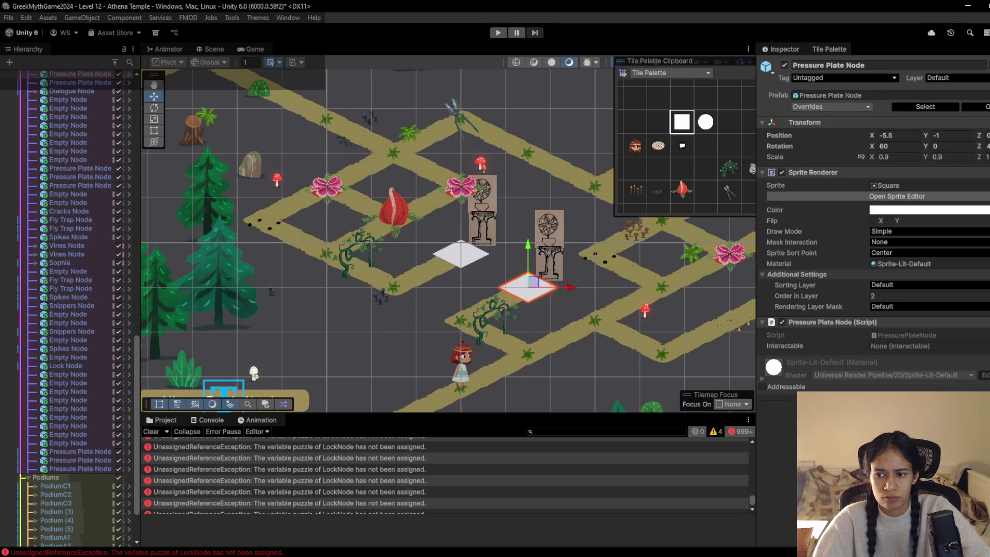
{"action": "left_click", "coordinate": [987, 346]}
{"action": "double_click", "coordinate": [639, 300]}
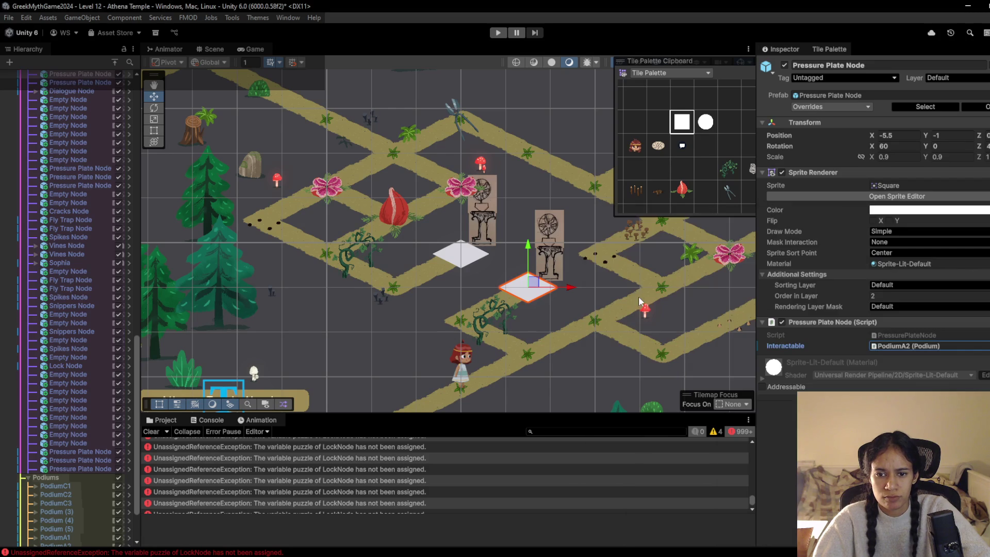
{"action": "mouse_move", "coordinate": [290, 129]}
{"action": "left_mouse_down"}
{"action": "mouse_move", "coordinate": [309, 170]}
{"action": "mouse_move", "coordinate": [294, 277]}
{"action": "left_mouse_up"}
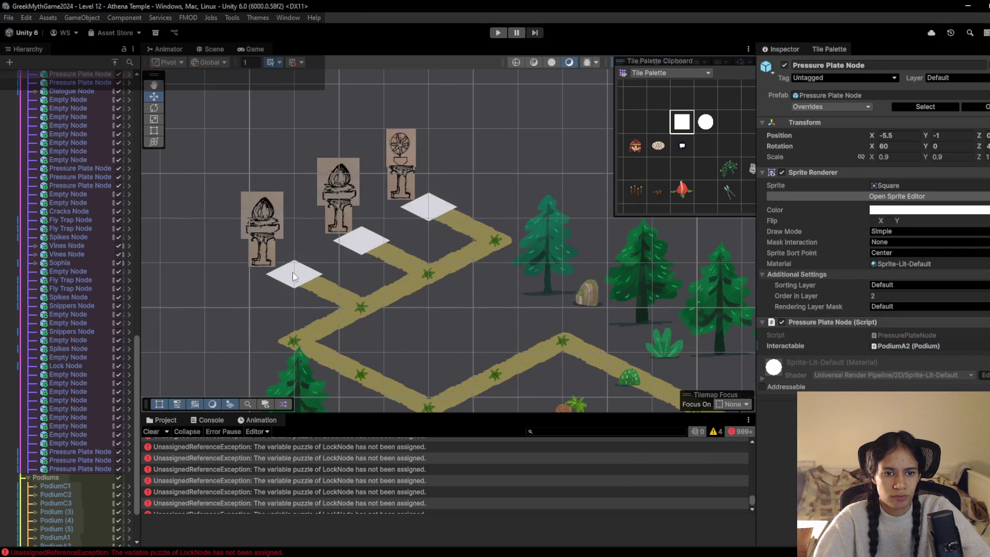
- Select the pressure plate in front of the left podium and open its Interactable picker
{"action": "left_click", "coordinate": [294, 277]}
{"action": "left_click", "coordinate": [294, 277]}
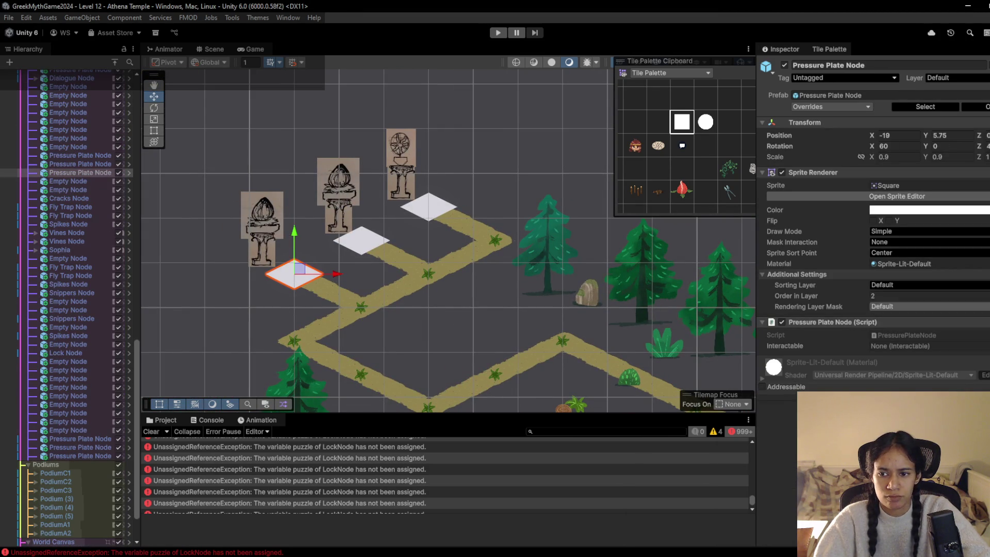
{"action": "left_click", "coordinate": [987, 346]}
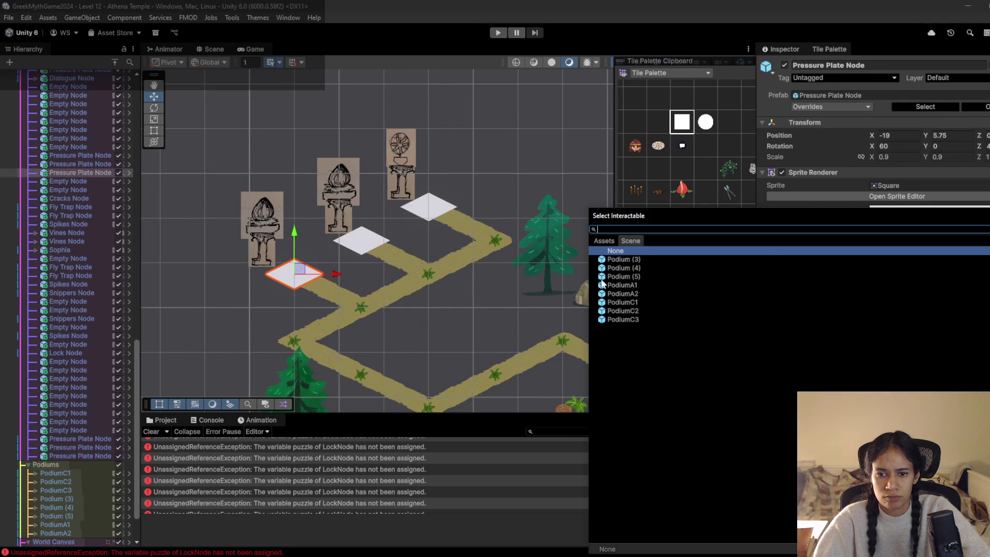
- Rename Podium (3) to PodiumB1 in the Hierarchy
{"action": "left_click", "coordinate": [62, 500]}
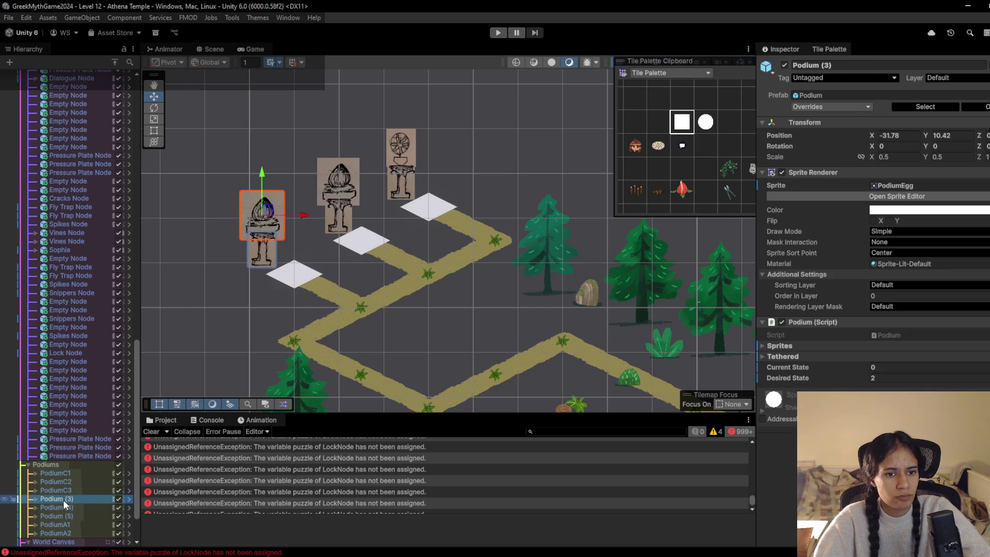
{"action": "left_click", "coordinate": [63, 500]}
{"action": "key", "text": "End"}
{"action": "key", "text": "BackSpace"}
{"action": "key", "text": "BackSpace"}
{"action": "key", "text": "BackSpace"}
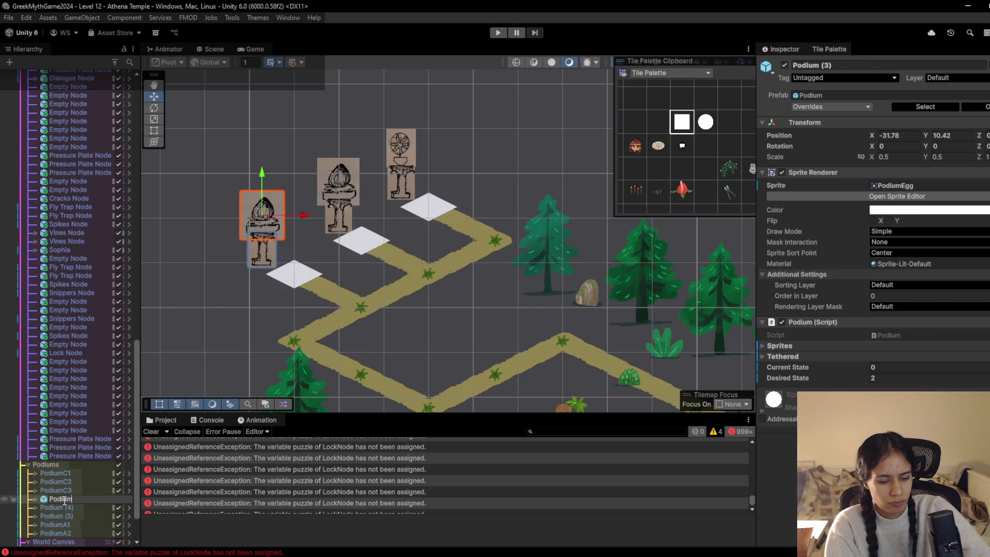
{"action": "type", "text": "1"}
{"action": "key", "text": "Return"}
- Rename Podium (4) to PodiumB2
{"action": "left_click", "coordinate": [65, 507]}
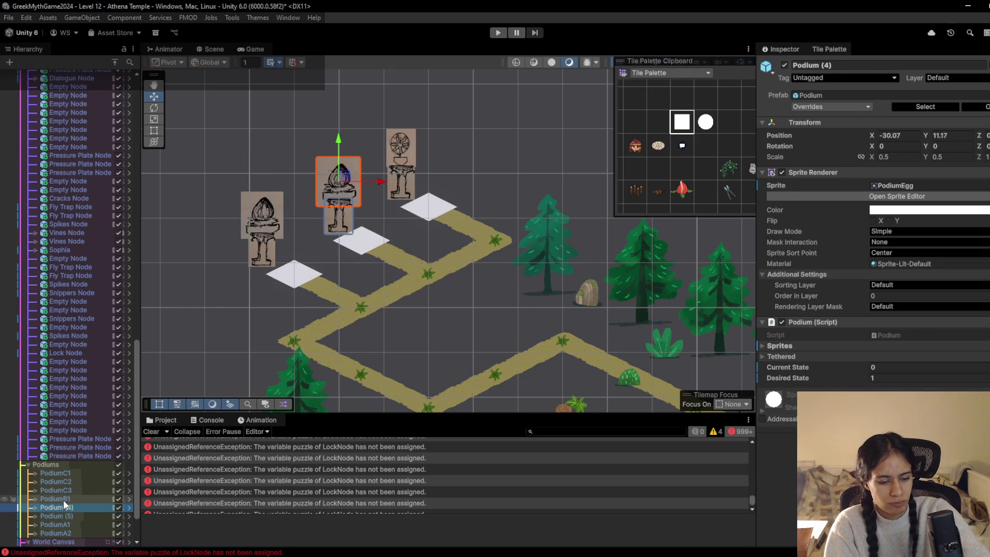
{"action": "left_click", "coordinate": [65, 506]}
{"action": "key", "text": "End"}
{"action": "key", "text": "BackSpace"}
{"action": "key", "text": "BackSpace"}
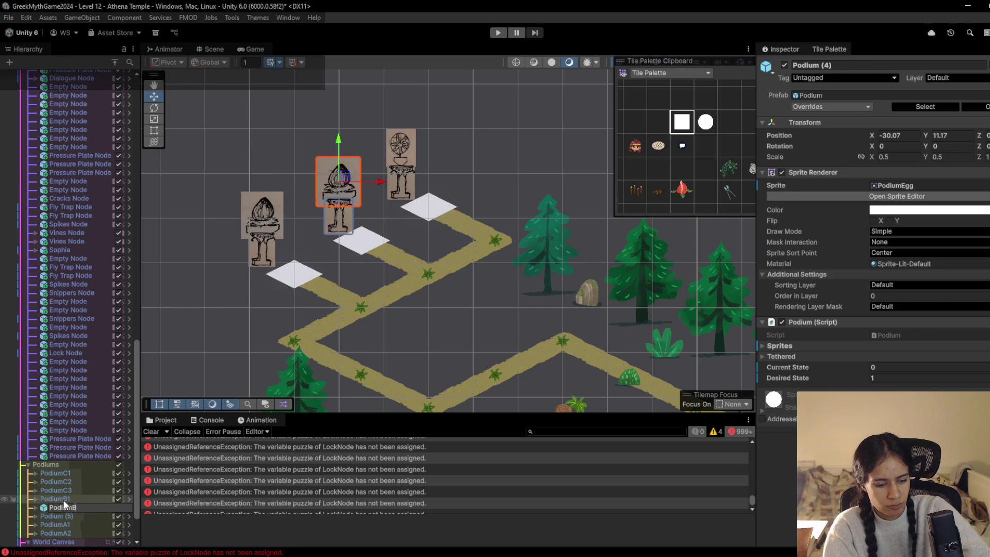
{"action": "type", "text": "2"}
{"action": "key", "text": "Return"}
{"action": "key", "text": "Down"}
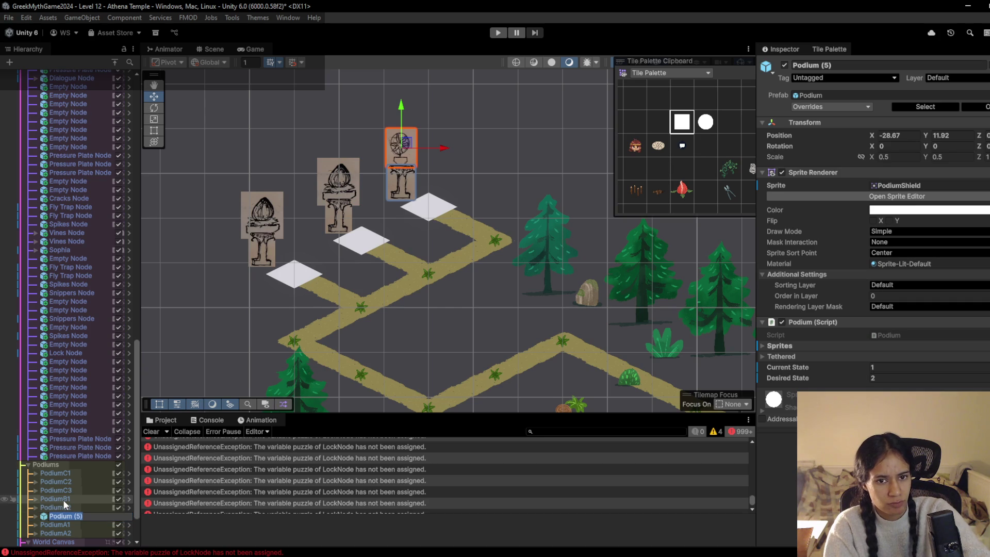
- Rename Podium (5) to PodiumB3, then select the lowest pressure plate tile
{"action": "key", "text": "F2"}
{"action": "key", "text": "End"}
{"action": "key", "text": "BackSpace"}
{"action": "type", "text": "B3"}
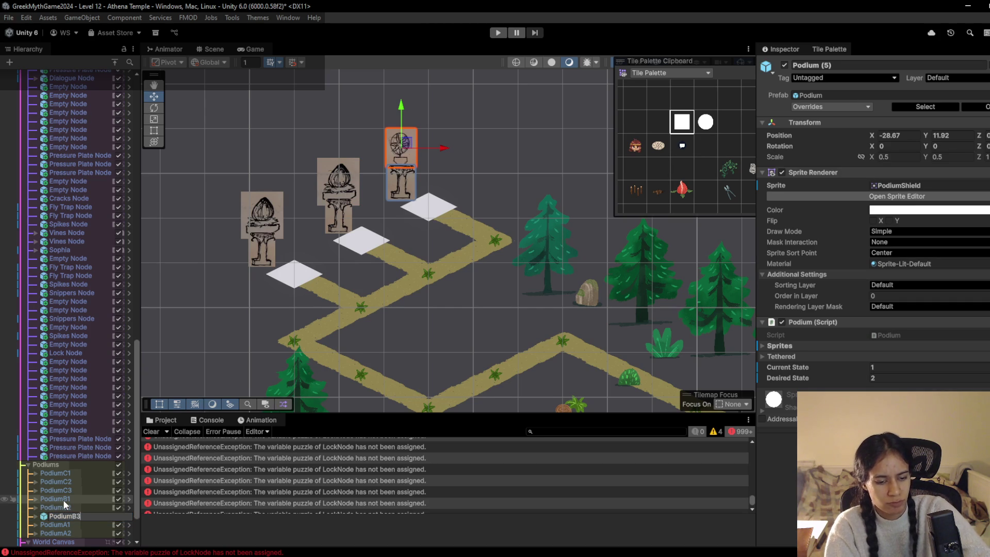
{"action": "key", "text": "Return"}
{"action": "left_click", "coordinate": [296, 280]}
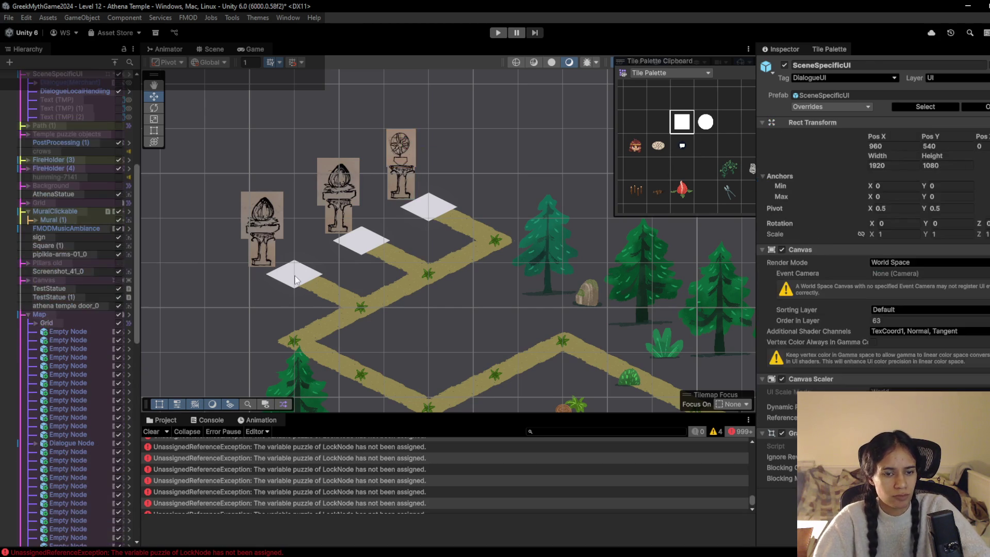
{"action": "left_click", "coordinate": [297, 280]}
- Set the Interactables of the lowest, middle and top pressure plates to PodiumB1, PodiumB2 and PodiumB3
{"action": "left_click", "coordinate": [986, 346]}
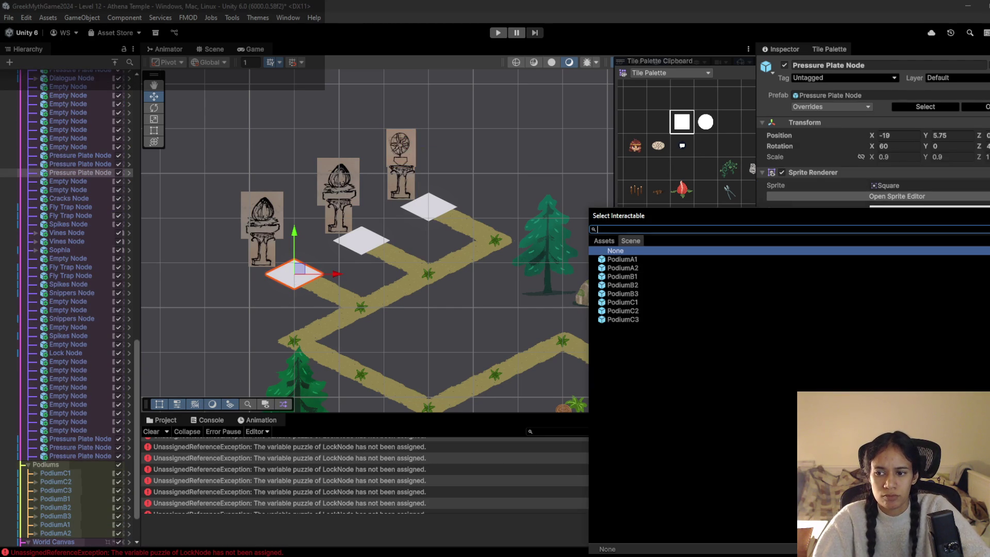
{"action": "double_click", "coordinate": [642, 276]}
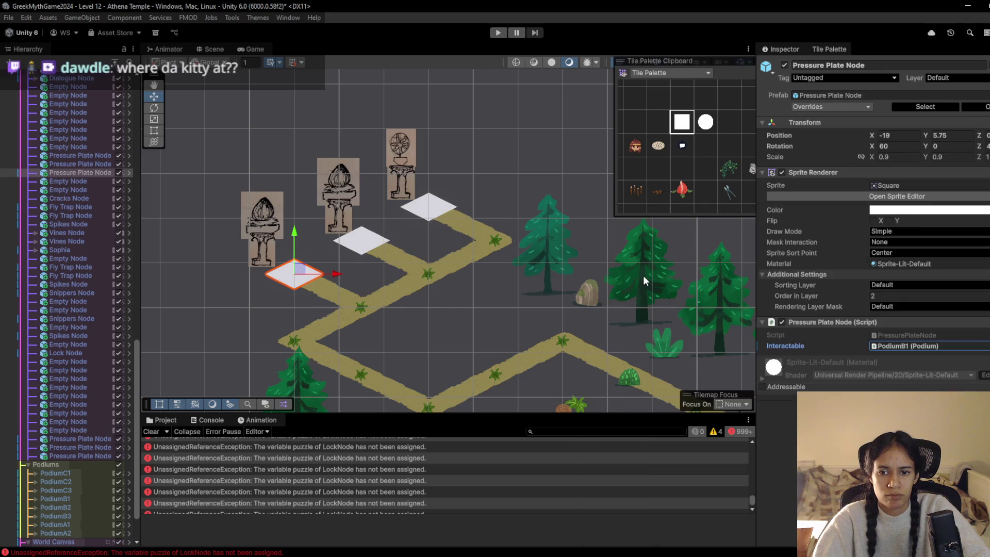
{"action": "left_click", "coordinate": [373, 245]}
{"action": "left_click", "coordinate": [373, 245]}
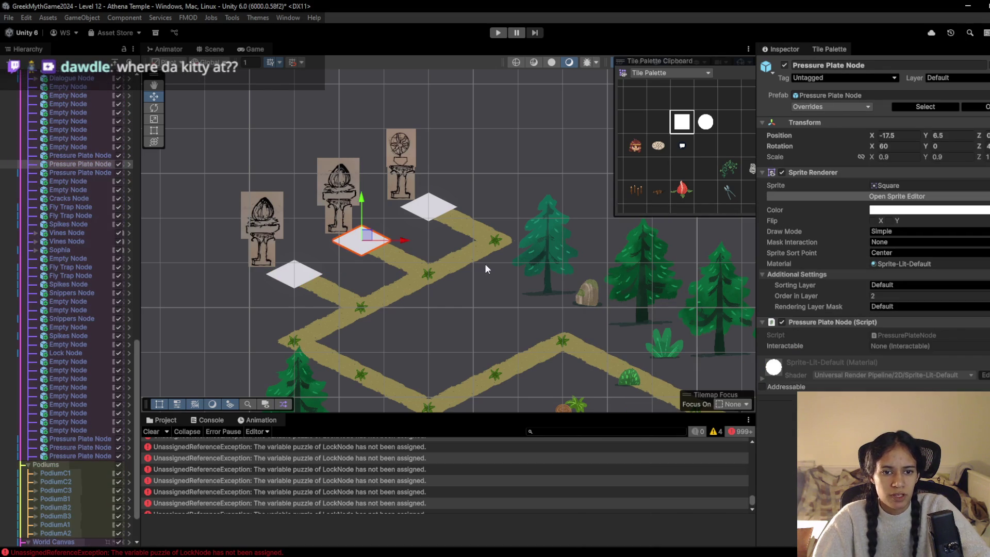
{"action": "left_click", "coordinate": [986, 346]}
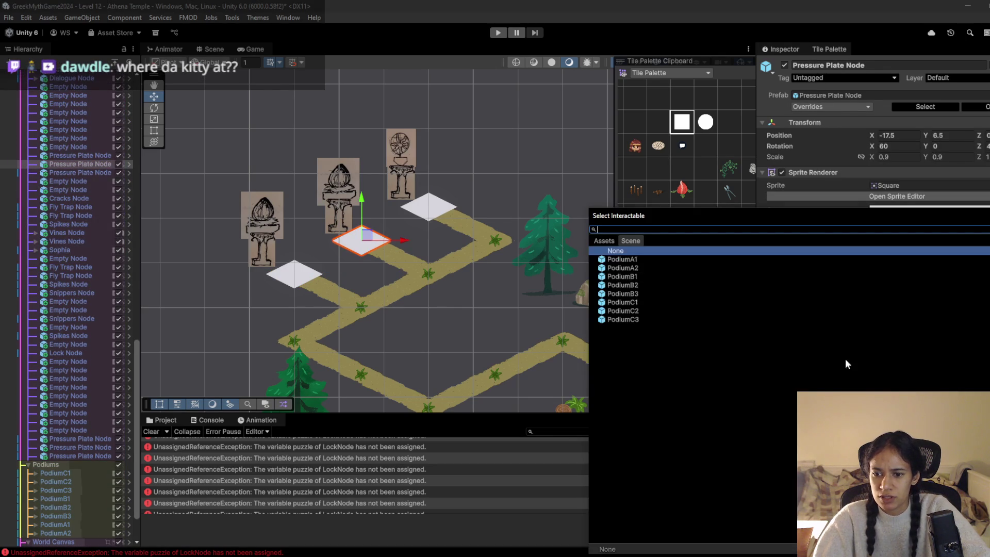
{"action": "double_click", "coordinate": [642, 284]}
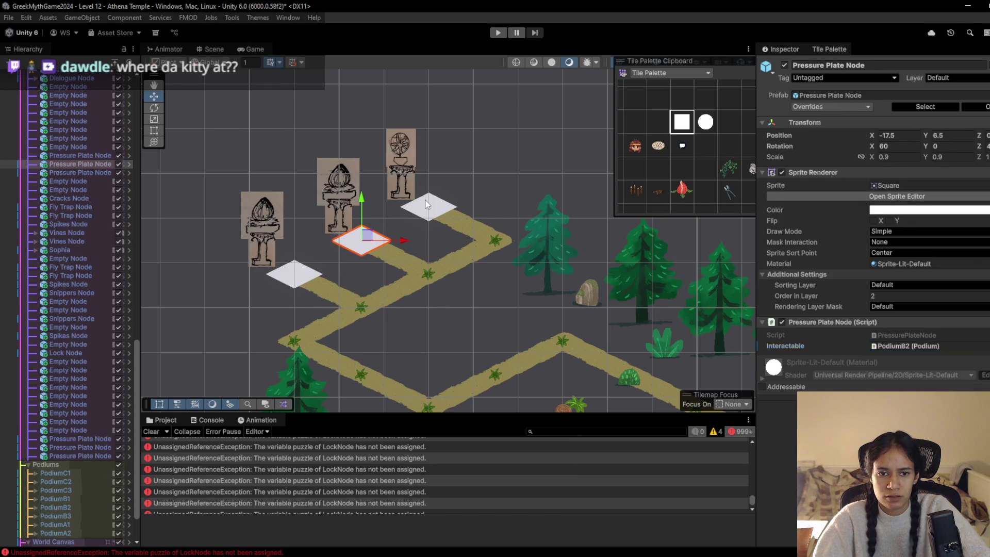
{"action": "left_click", "coordinate": [422, 215]}
{"action": "left_click", "coordinate": [421, 215]}
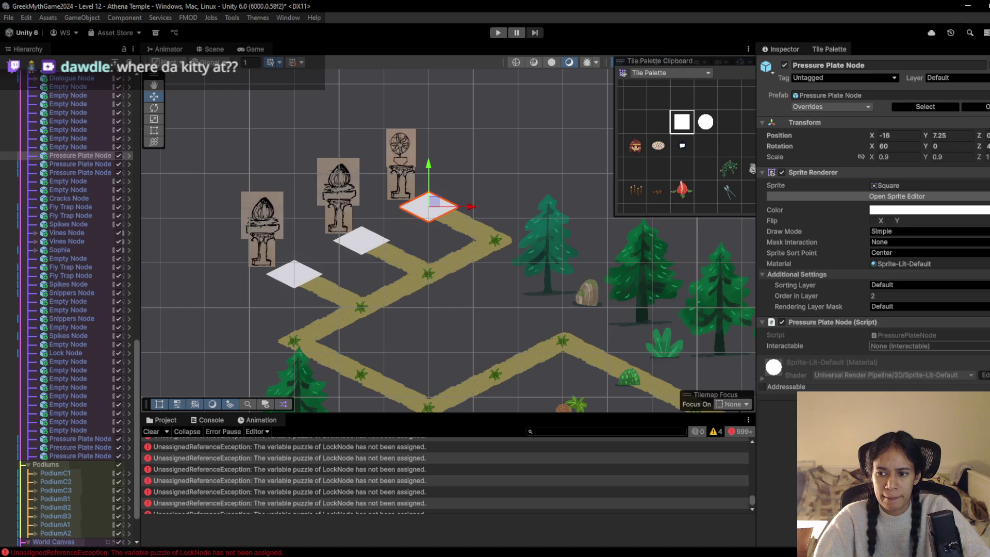
{"action": "left_click", "coordinate": [986, 346]}
{"action": "double_click", "coordinate": [623, 293]}
{"action": "scroll", "coordinate": [441, 269], "scroll_direction": "down", "scroll_amount": 3}
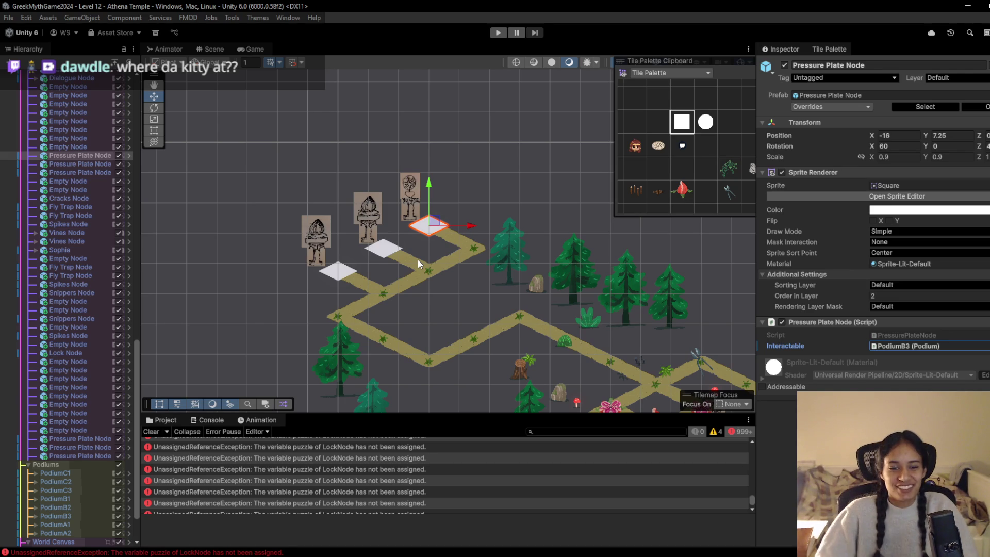
- Clear the Console errors and do a quick Play test run
{"action": "mouse_move", "coordinate": [645, 343]}
{"action": "left_mouse_down"}
{"action": "mouse_move", "coordinate": [647, 495]}
{"action": "mouse_move", "coordinate": [604, 503]}
{"action": "left_mouse_up"}
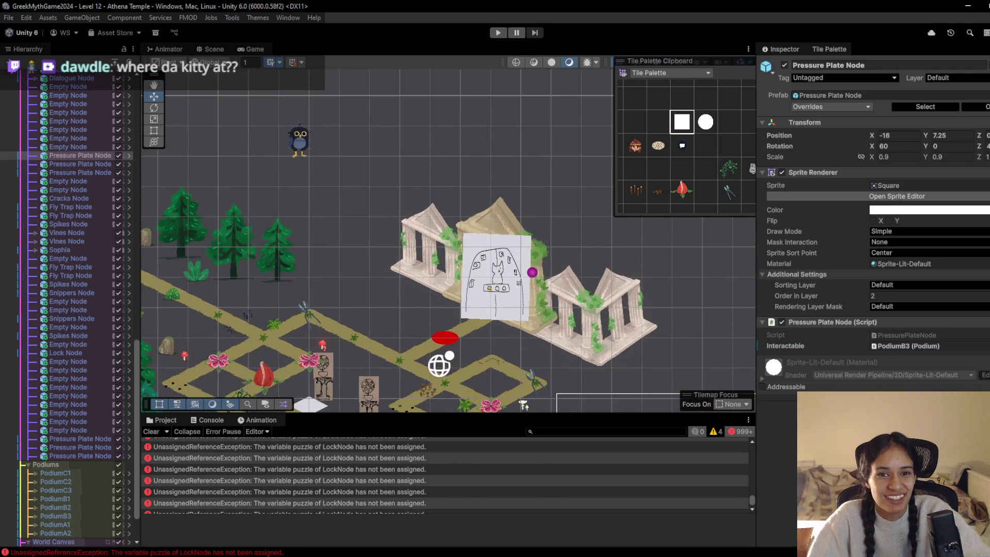
{"action": "left_click", "coordinate": [152, 431]}
{"action": "left_click", "coordinate": [498, 33]}
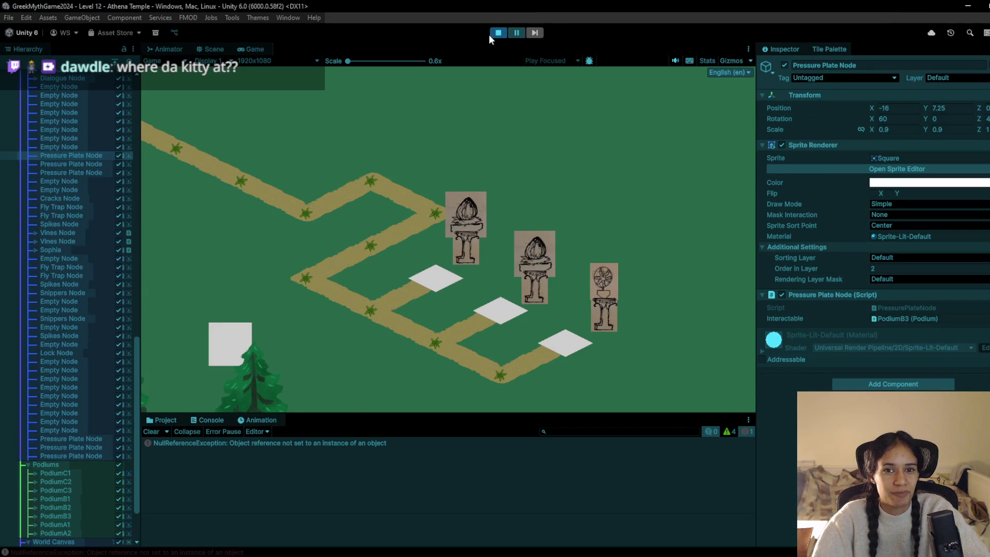
{"action": "left_click", "coordinate": [496, 33]}
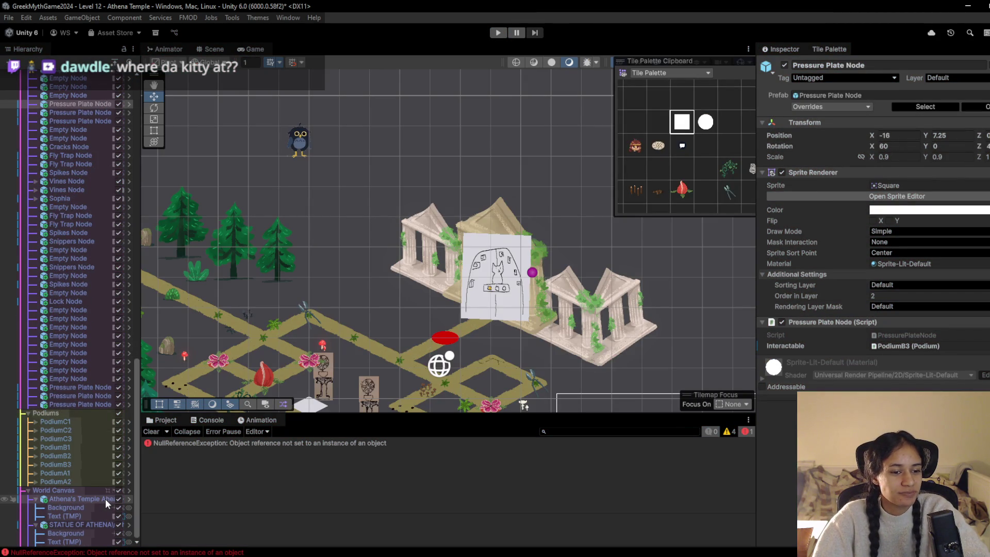
- Expand the Cameras group in the Hierarchy to reveal the Grid 0 virtual cameras
{"action": "double_click", "coordinate": [80, 500]}
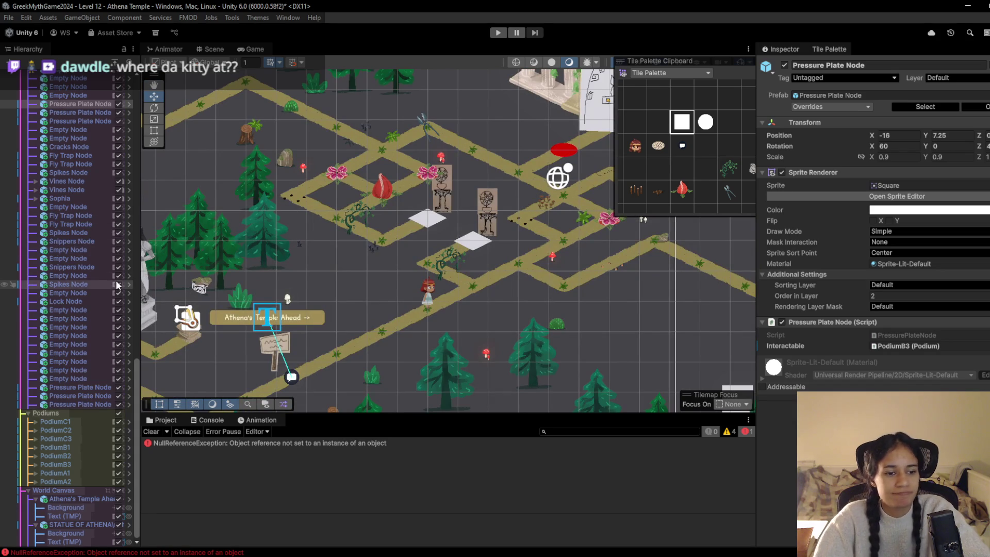
{"action": "scroll", "coordinate": [116, 280], "scroll_direction": "up", "scroll_amount": 10}
{"action": "scroll", "coordinate": [68, 258], "scroll_direction": "up", "scroll_amount": 10}
{"action": "left_click", "coordinate": [67, 125]}
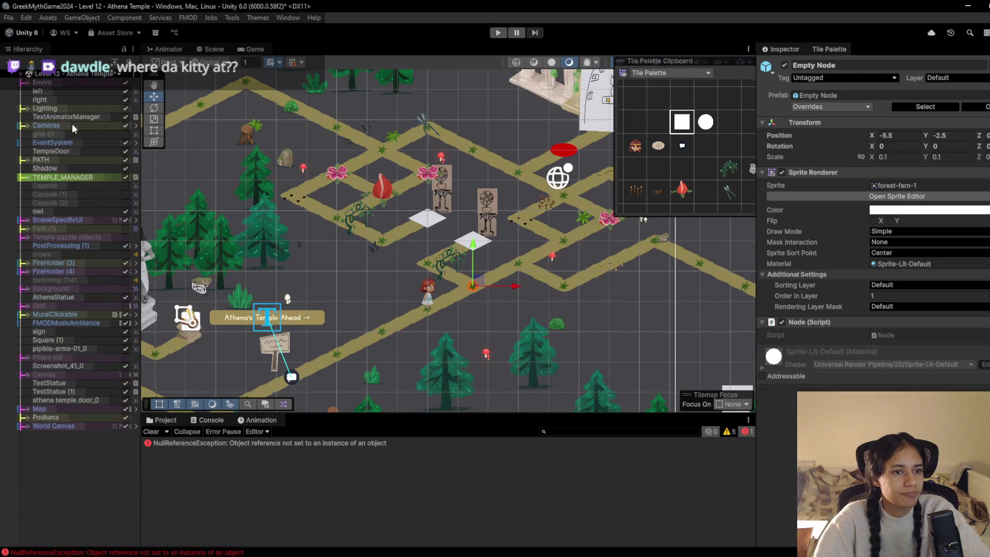
{"action": "left_click", "coordinate": [29, 132]}
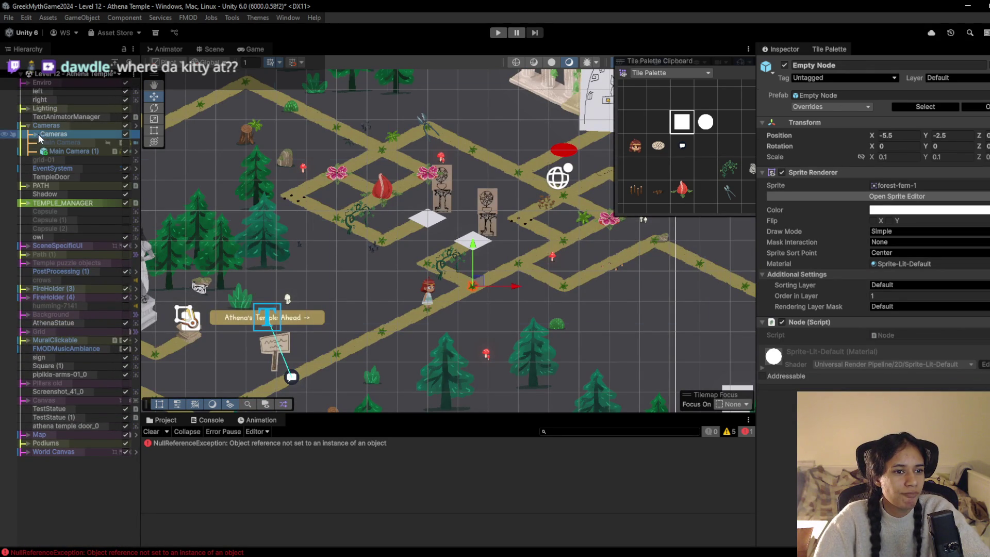
{"action": "left_click", "coordinate": [42, 134]}
{"action": "left_click", "coordinate": [36, 134]}
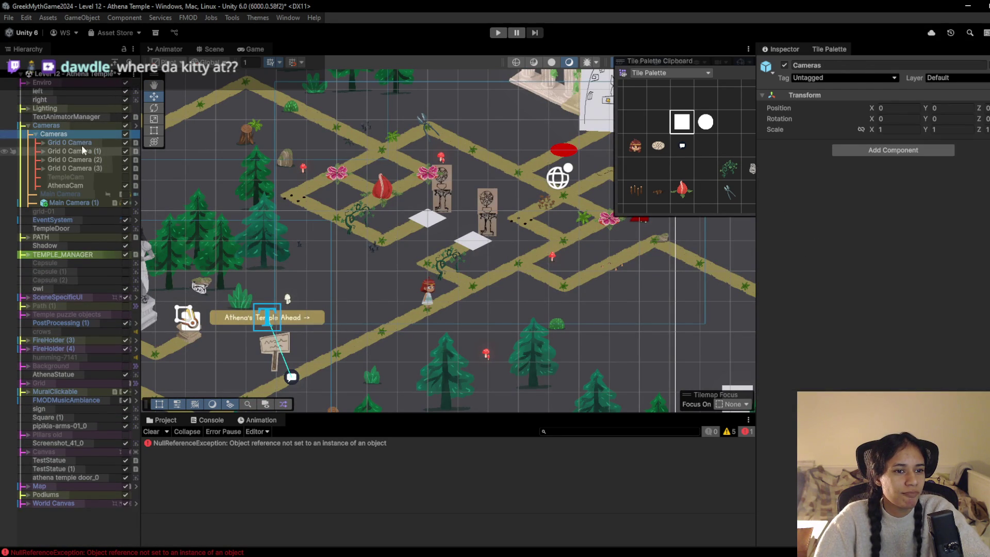
- Inspect the Grid 0 cameras and set Grid 0 Camera (3)'s Priority to 10
{"action": "left_click", "coordinate": [88, 152]}
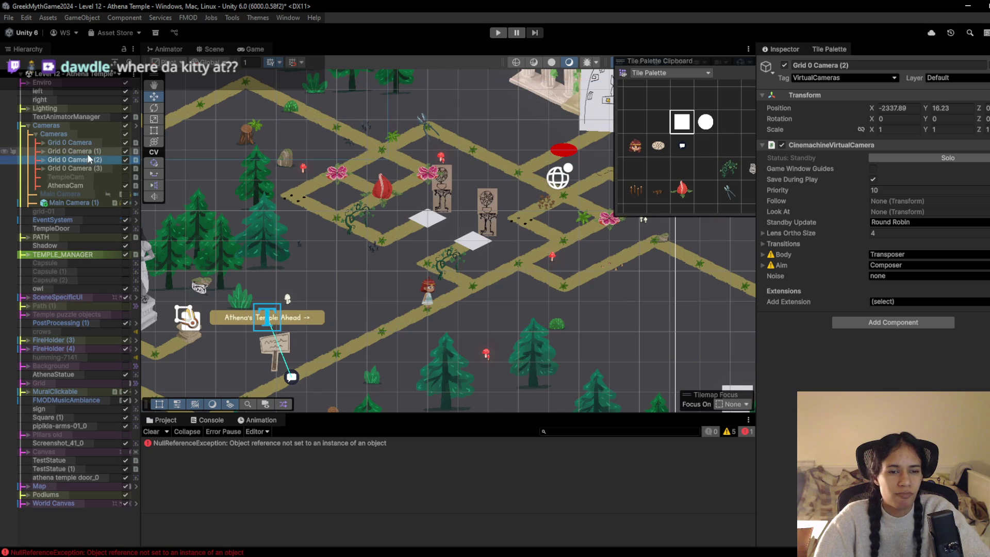
{"action": "left_click", "coordinate": [252, 48]}
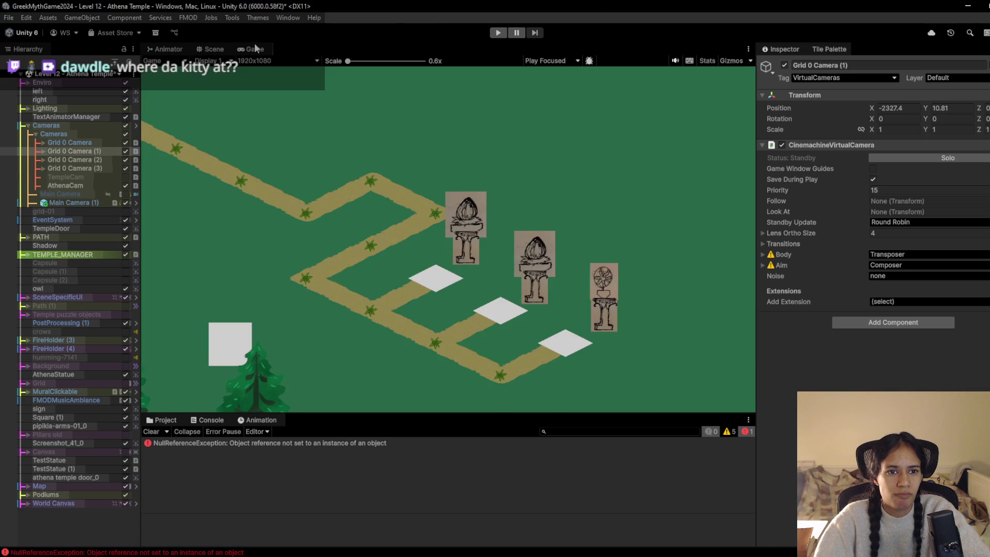
{"action": "left_click", "coordinate": [205, 49]}
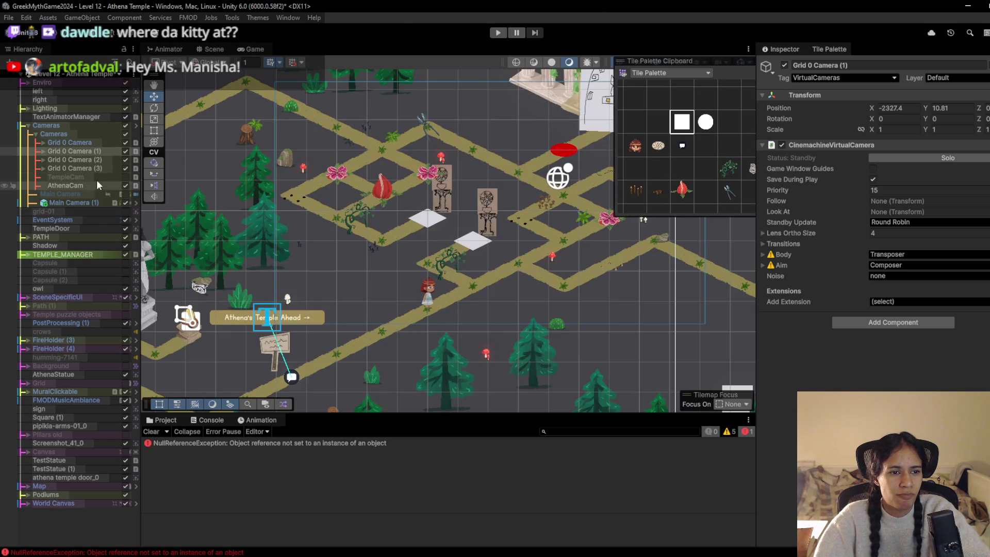
{"action": "left_click", "coordinate": [98, 169]}
{"action": "left_click", "coordinate": [900, 191]}
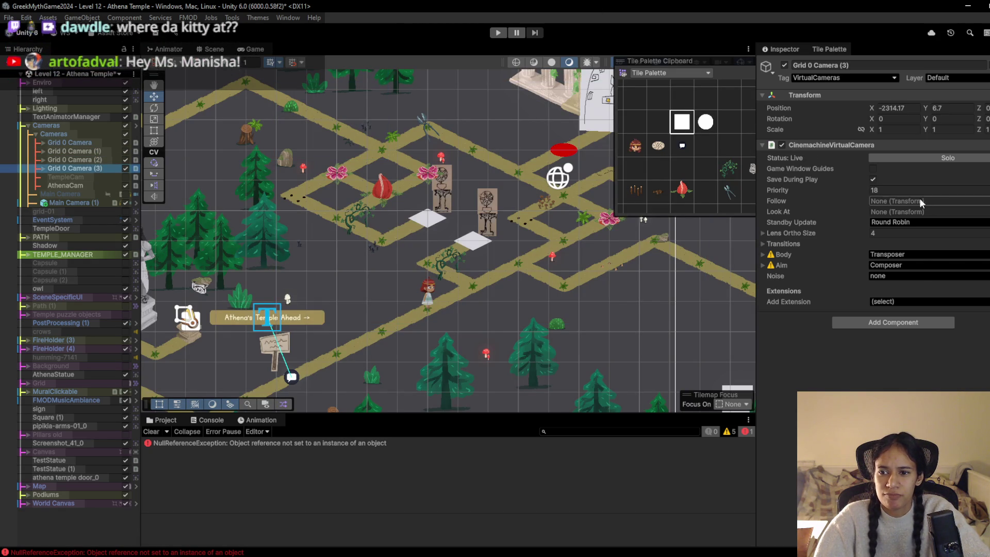
{"action": "type", "text": "10"}
{"action": "key", "text": "Return"}
- Enter Play mode and walk the character along the paths up to the top junction and back down
{"action": "left_click", "coordinate": [499, 32]}
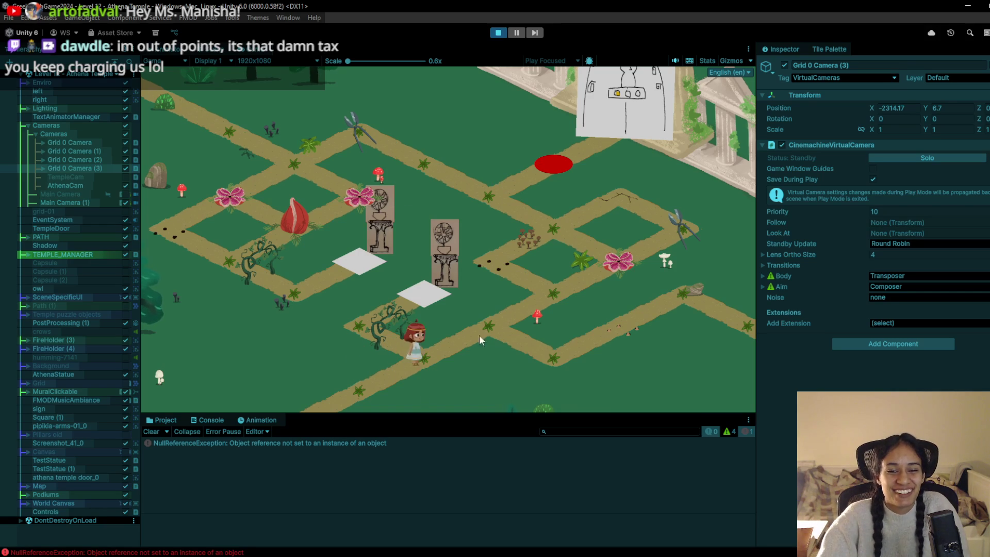
{"action": "left_click", "coordinate": [499, 324]}
{"action": "left_click", "coordinate": [559, 293]}
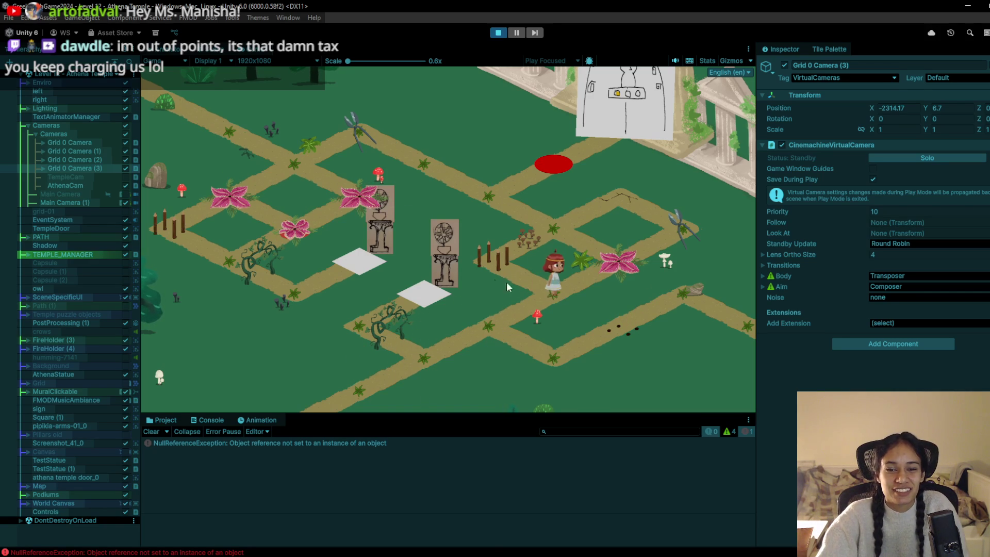
{"action": "left_click", "coordinate": [553, 216]}
{"action": "left_click", "coordinate": [483, 194]}
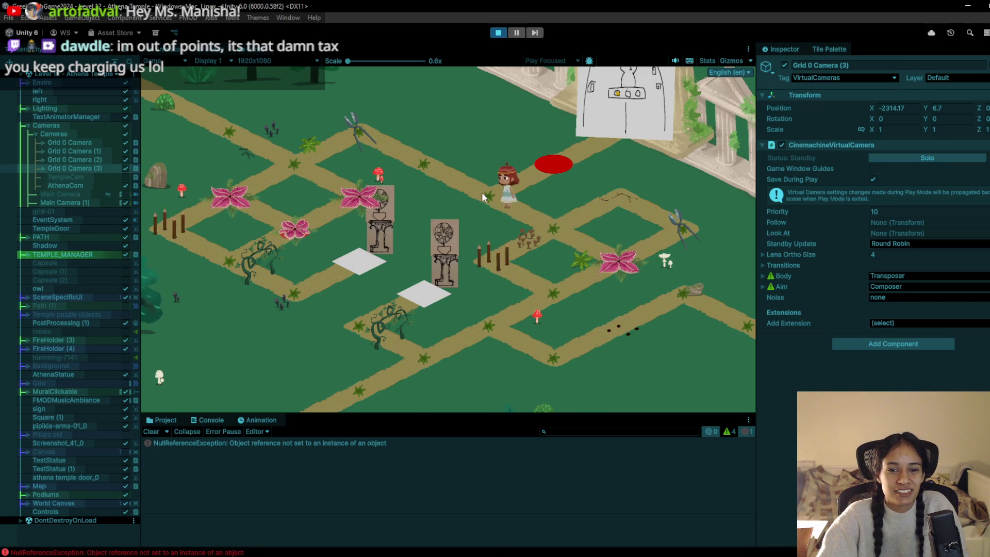
{"action": "left_click", "coordinate": [424, 162]}
{"action": "left_click", "coordinate": [289, 159]}
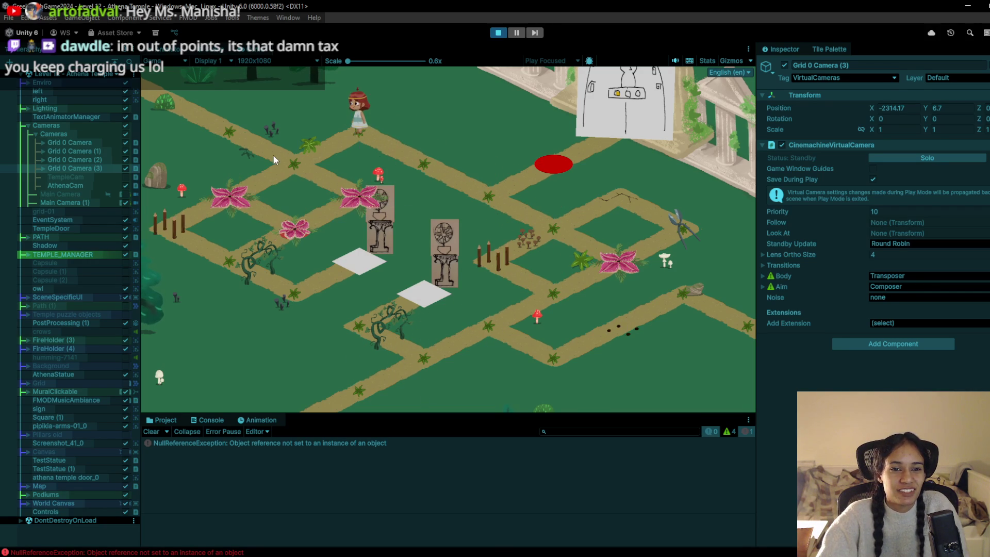
{"action": "left_click", "coordinate": [359, 120]}
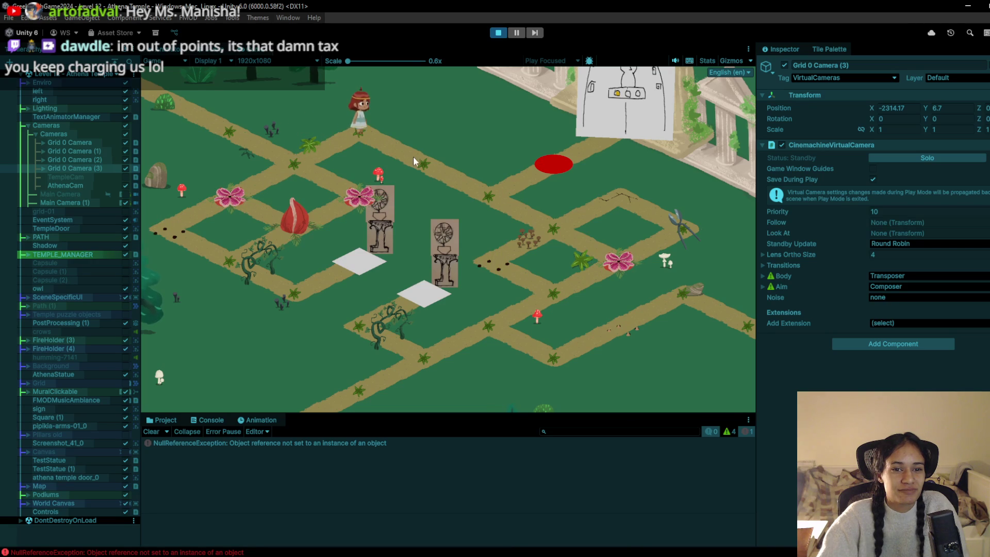
{"action": "left_click", "coordinate": [475, 199]}
{"action": "left_click", "coordinate": [551, 212]}
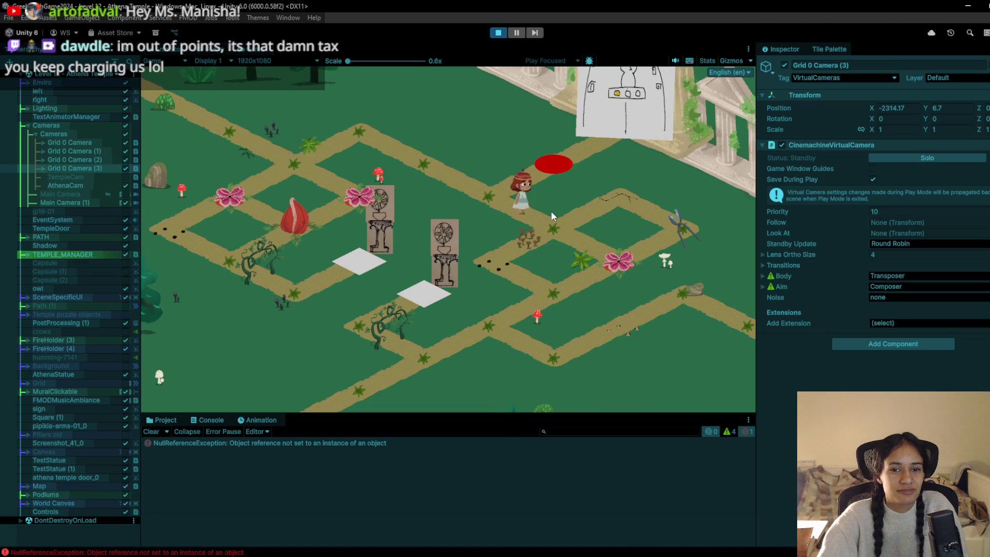